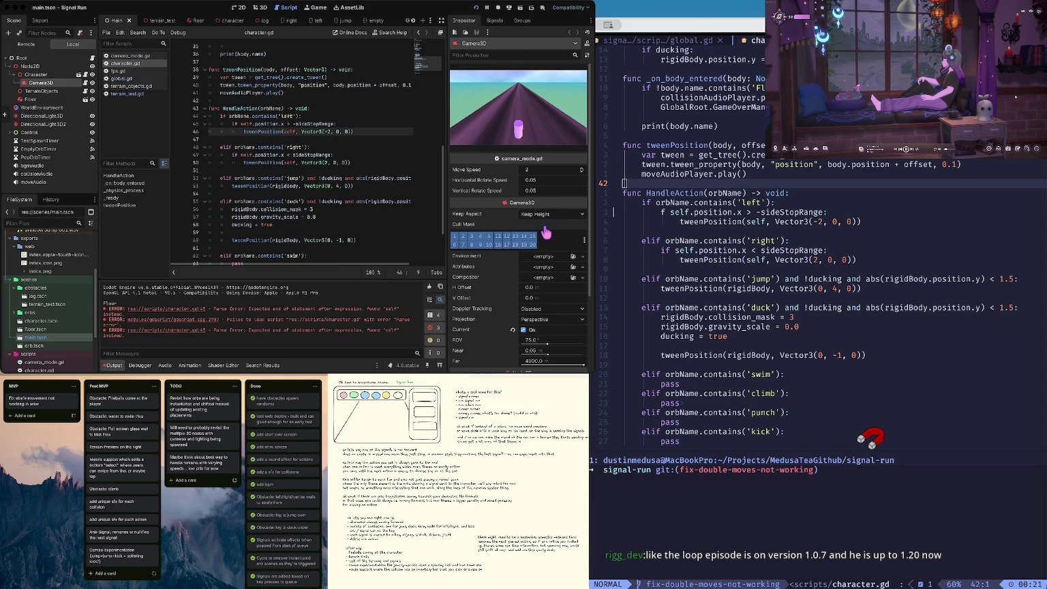
# Step: Comment out the left-move tweenPosition call and open a new line for a direct move
pyautogui.click(271, 132)
pyautogui.scroll(5, 276, 107)
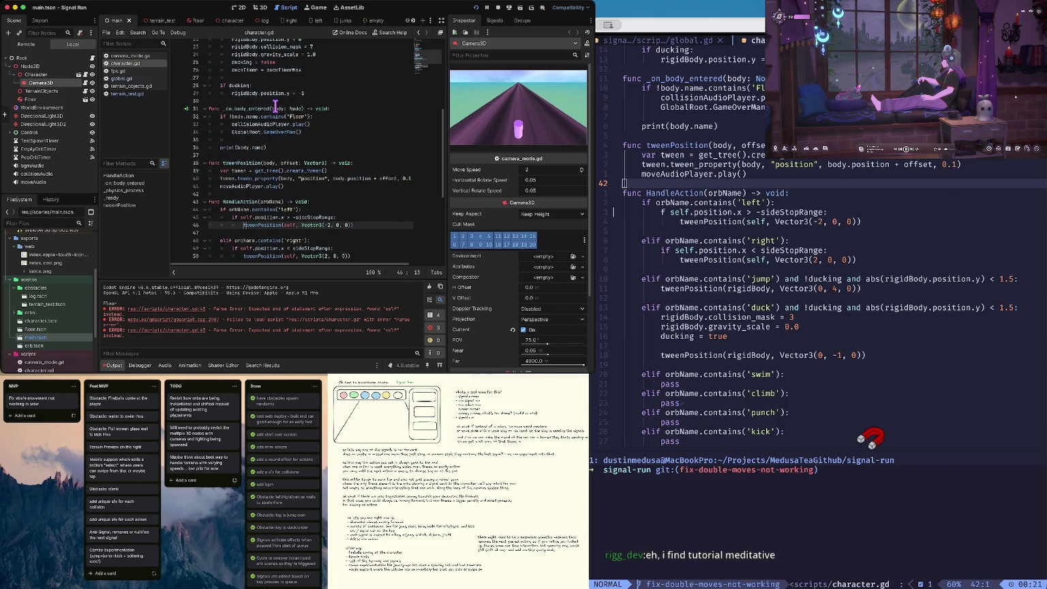
pyautogui.scroll(-4, 276, 108)
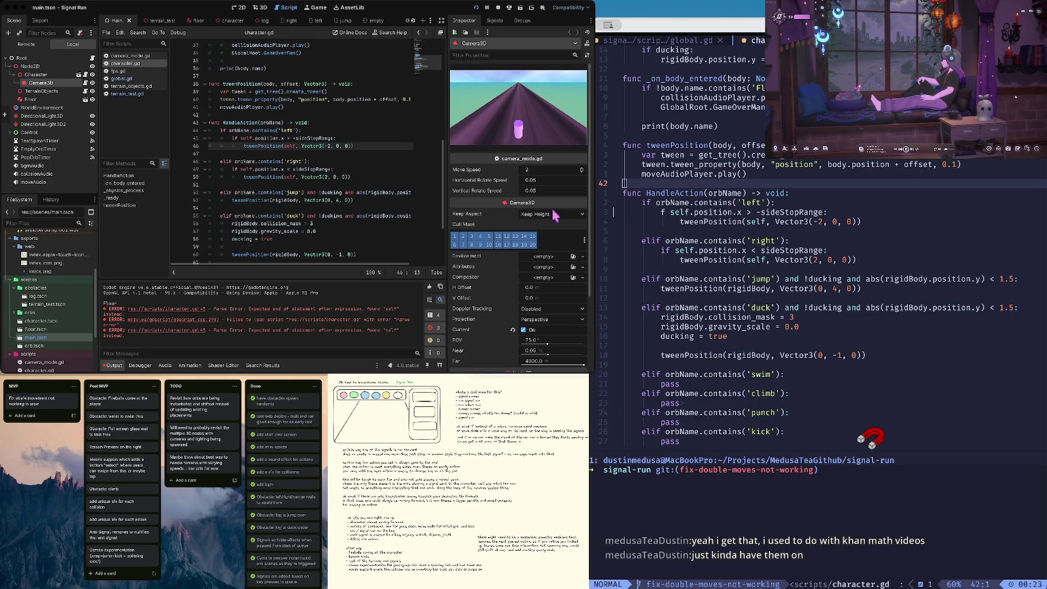
pyautogui.press('BackSpace')
pyautogui.press('BackSpace')
pyautogui.press('BackSpace')
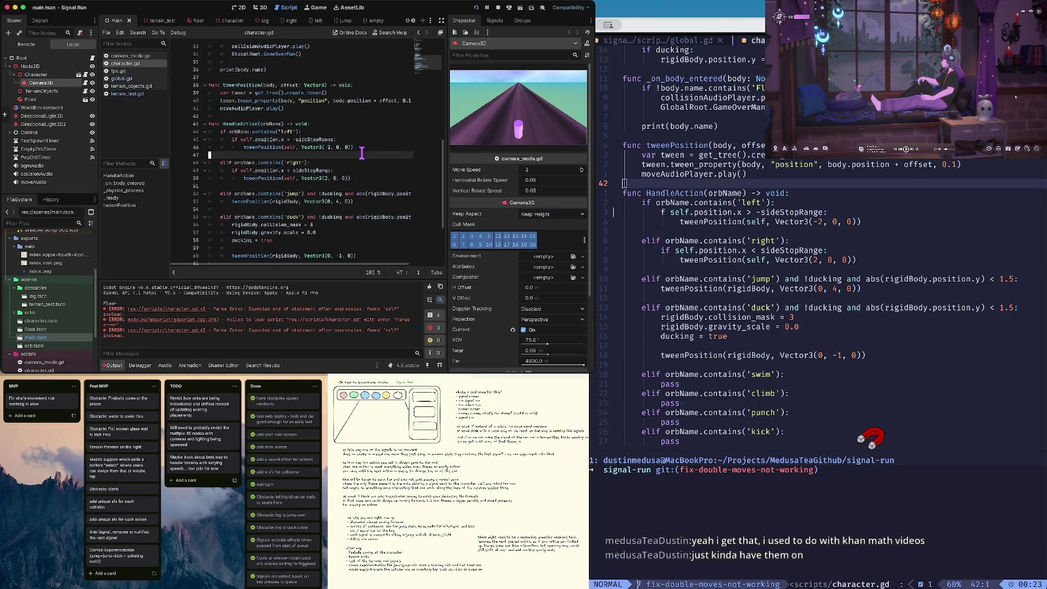
pyautogui.press('Tab')
pyautogui.press('Tab')
pyautogui.press('Tab')
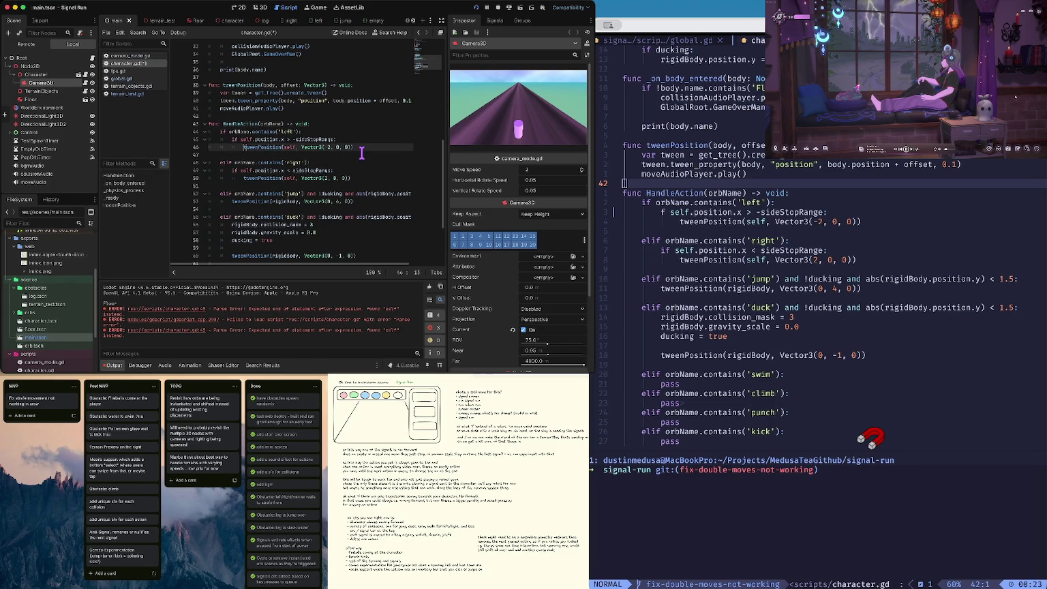
pyautogui.hotkey('ctrl', 's')
pyautogui.press('Down')
pyautogui.press('Down')
pyautogui.press('Down')
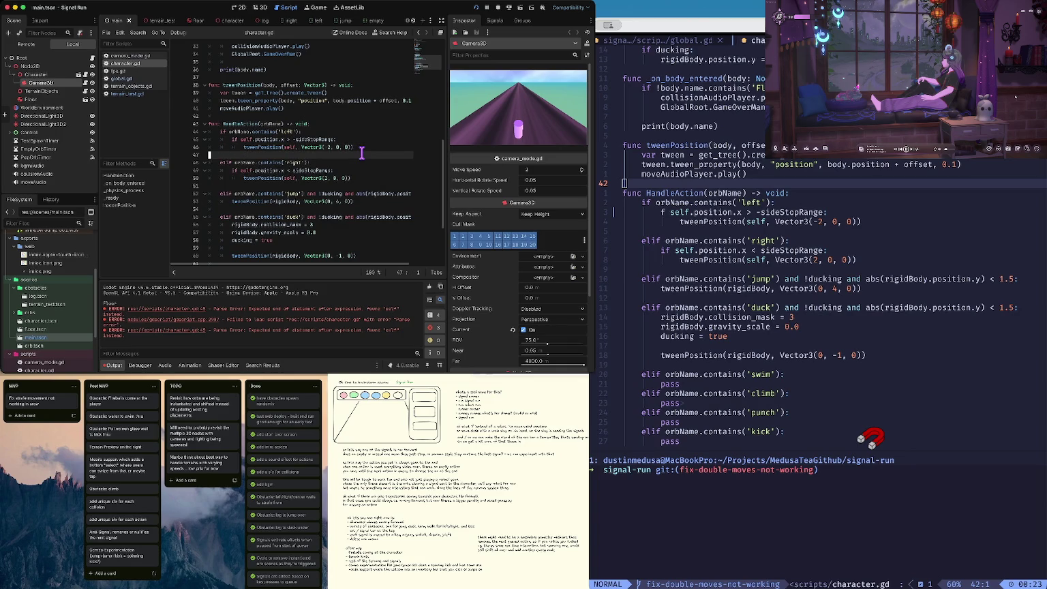
pyautogui.press('Up')
pyautogui.press('Up')
pyautogui.press('Up')
pyautogui.hotkey('alt', 'Right')
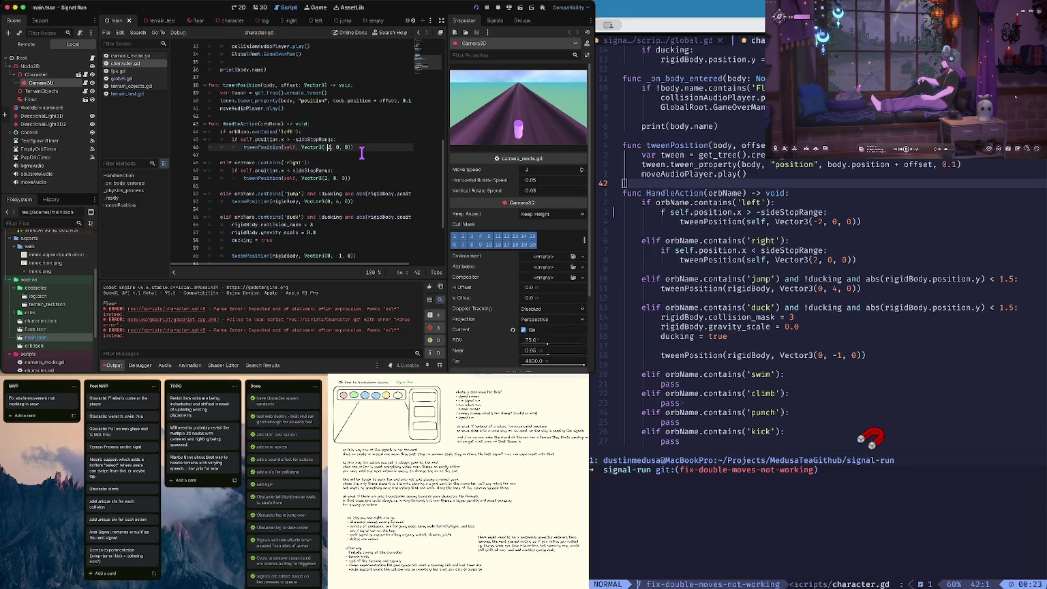
pyautogui.press('super+Left')
pyautogui.hotkey('alt', 'Right')
pyautogui.hotkey('ctrl', 'k')
pyautogui.press('Up')
pyautogui.press('End')
pyautogui.press('Return')
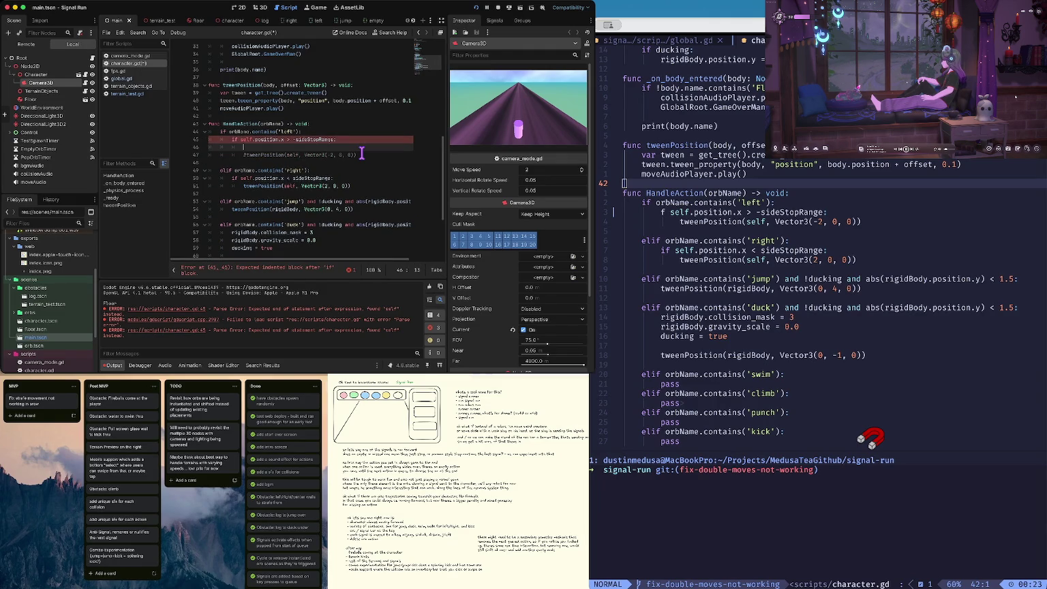
# Step: Write self.position.x += -2 on the new line for the left move
pyautogui.write('self.pos')
pyautogui.write('ition.x')
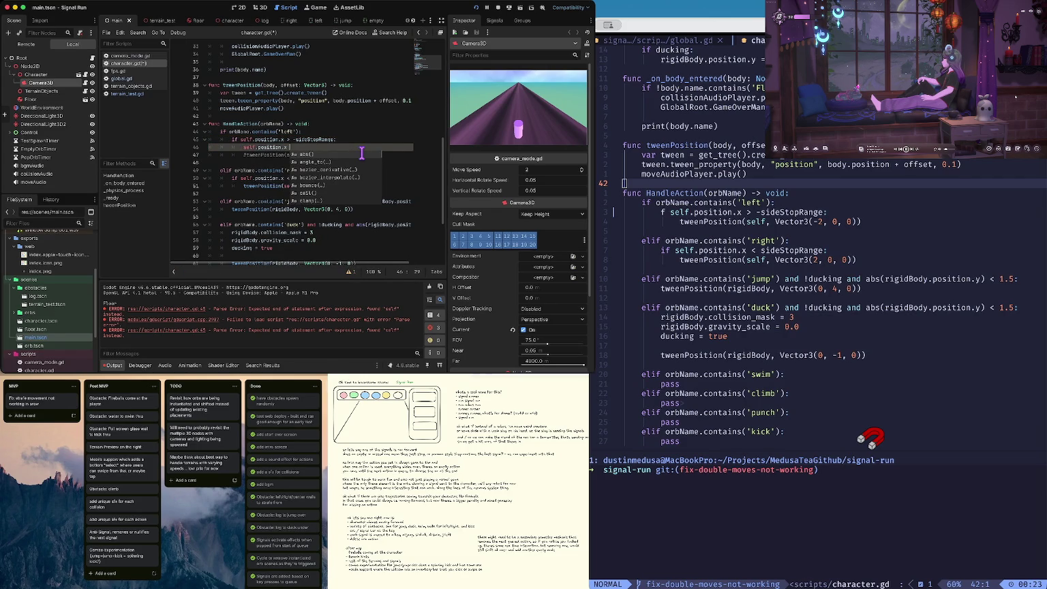
pyautogui.write(' +=')
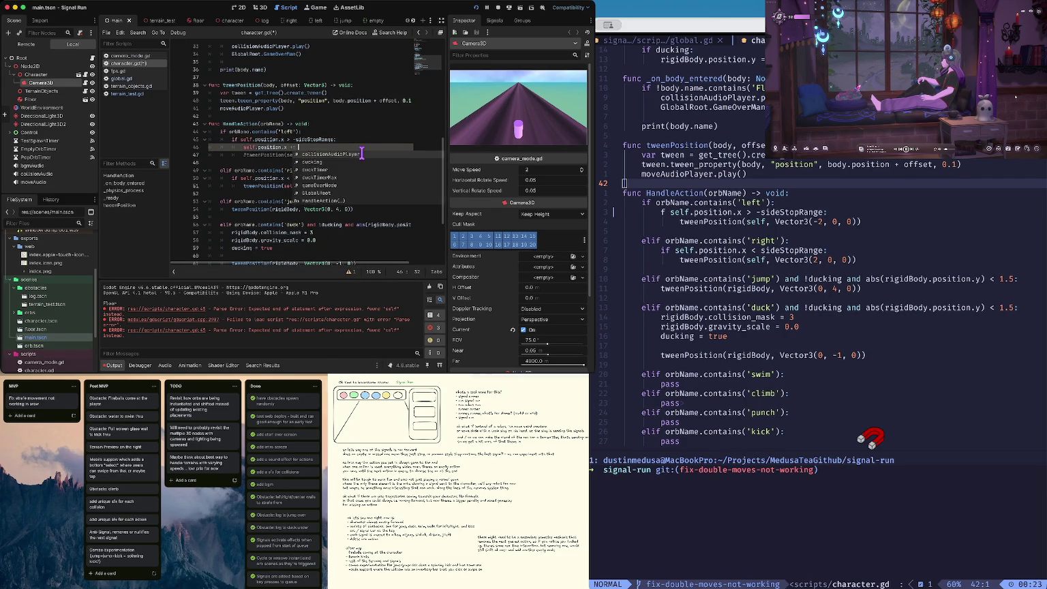
pyautogui.click(362, 154)
pyautogui.press('Left')
pyautogui.press('Left')
pyautogui.press('Left')
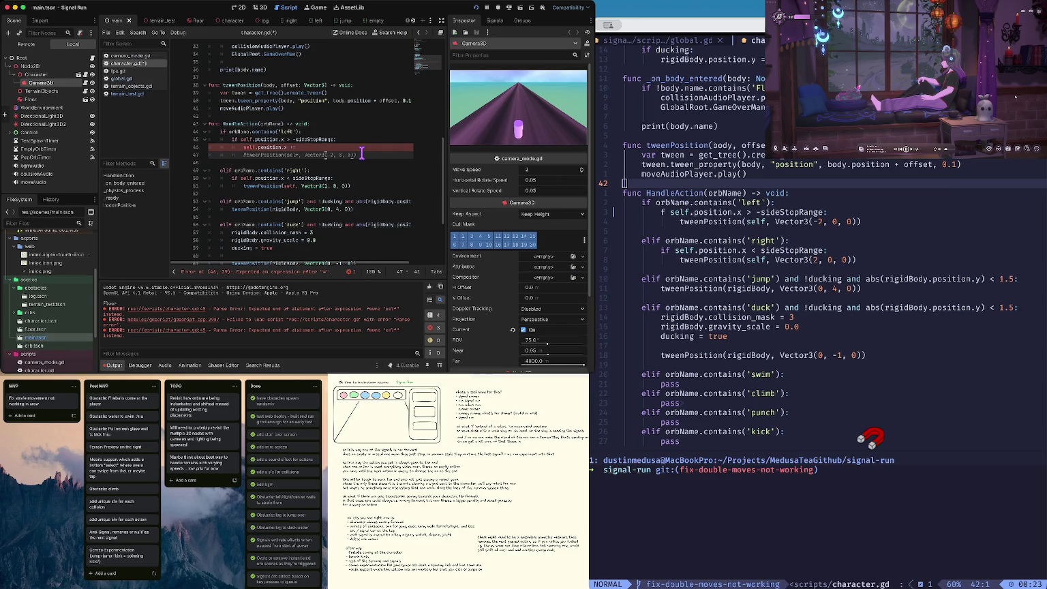
pyautogui.hotkey('shift', 'End')
pyautogui.hotkey('shift', 'Left')
pyautogui.press('super+c')
pyautogui.press('Up')
pyautogui.press('super+v')
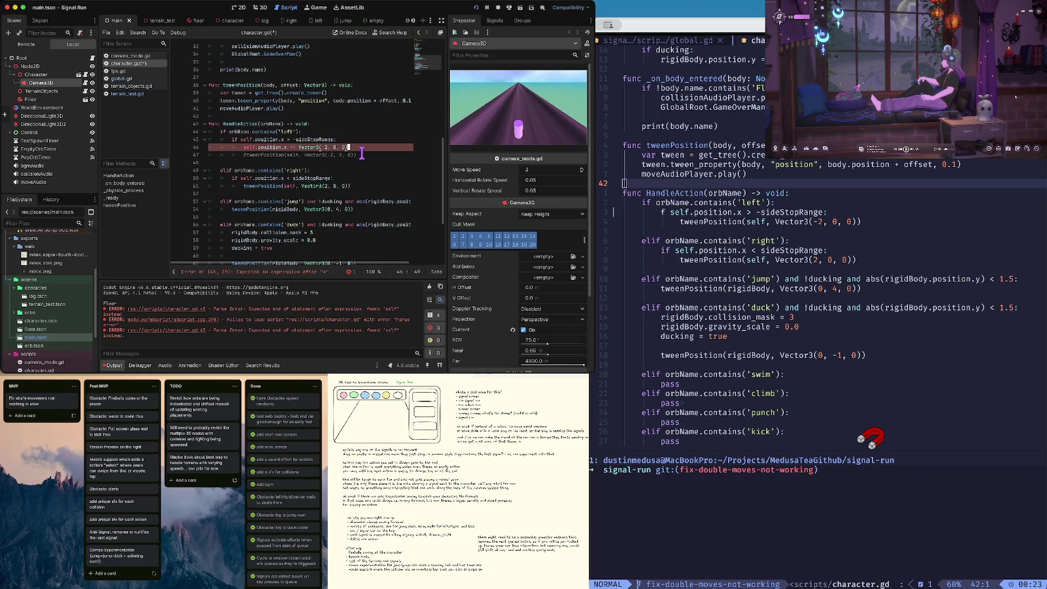
pyautogui.press('Down')
pyautogui.press('End')
pyautogui.press('Left')
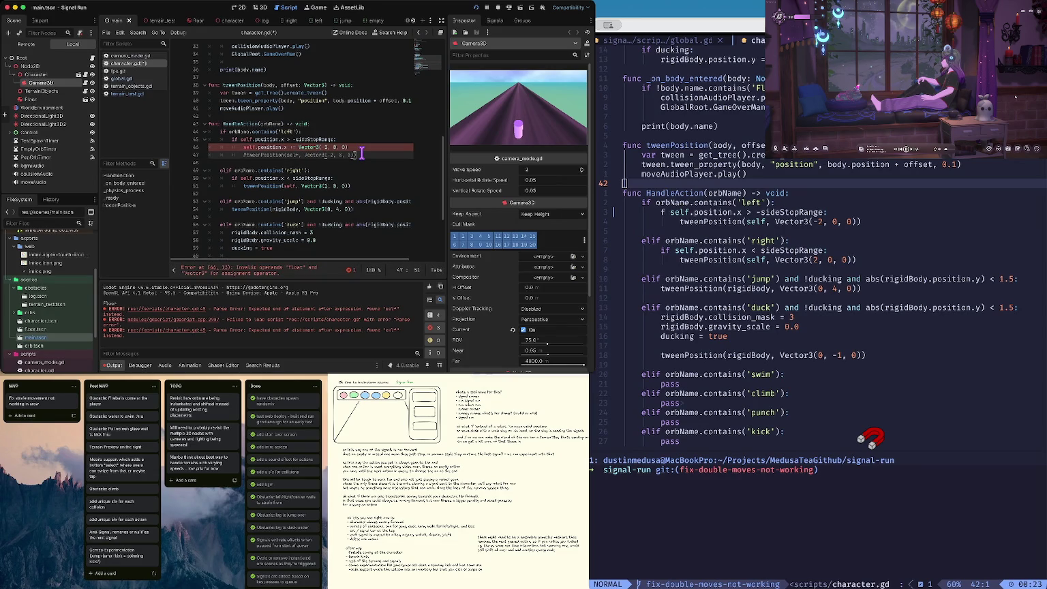
pyautogui.press('Up')
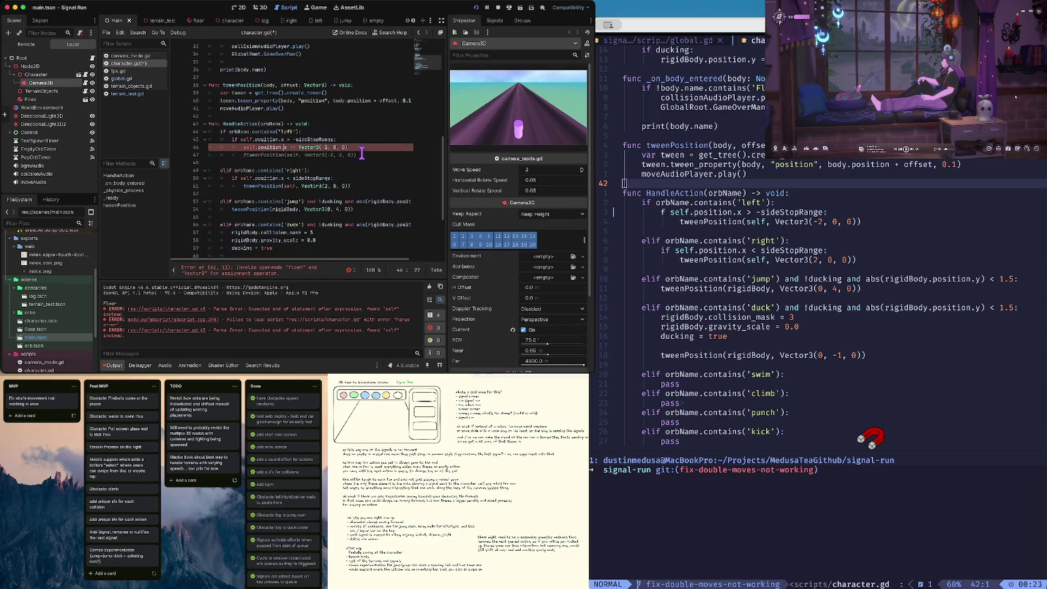
pyautogui.press('Delete')
pyautogui.press('Delete')
pyautogui.press('Delete')
pyautogui.press('Right')
pyautogui.press('BackSpace')
pyautogui.press('BackSpace')
pyautogui.press('BackSpace')
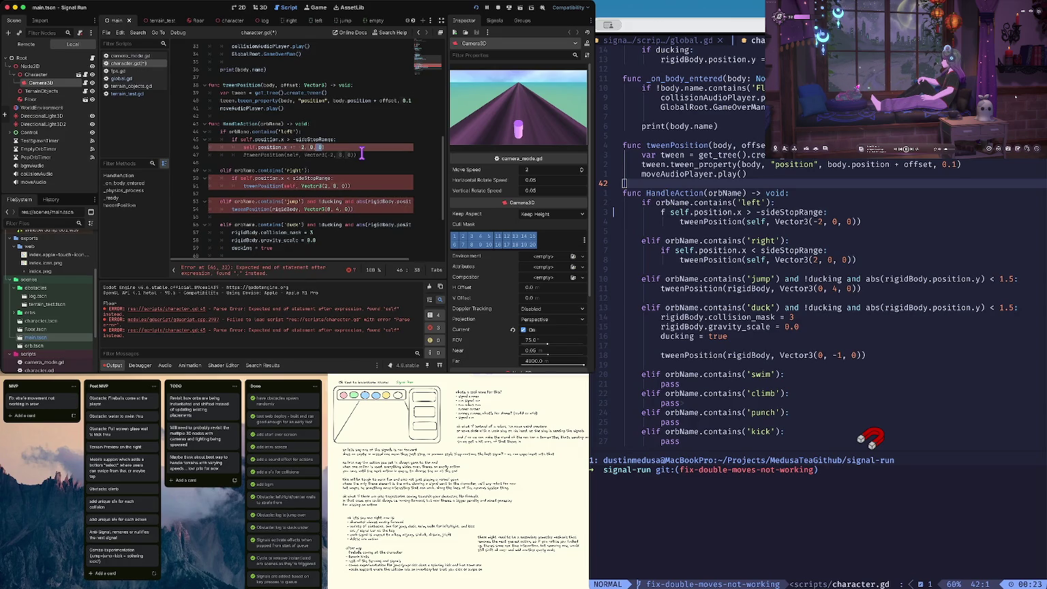
pyautogui.hotkey('alt', 'Left')
pyautogui.hotkey('alt', 'Left')
pyautogui.hotkey('alt', 'Left')
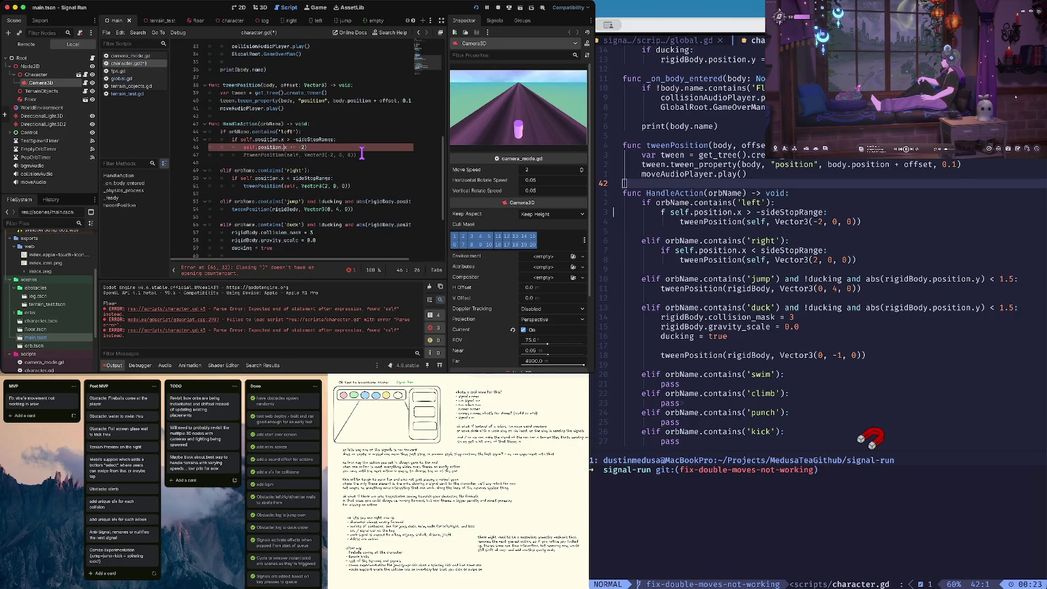
pyautogui.press('BackSpace')
pyautogui.hotkey('alt', 'Left')
pyautogui.hotkey('alt', 'Left')
pyautogui.hotkey('alt', 'Left')
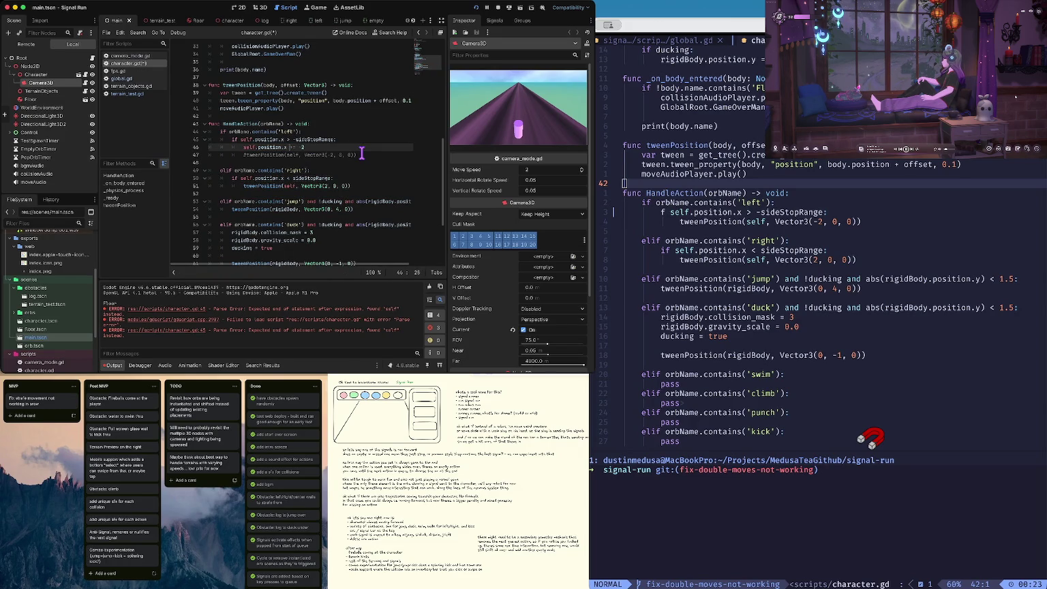
# Step: Add self.position.x += 2 to the right branch, comment out its tween call, and run
pyautogui.press('Down')
pyautogui.press('Up')
pyautogui.press('Up')
pyautogui.press('Down')
pyautogui.press('Down')
pyautogui.press('Down')
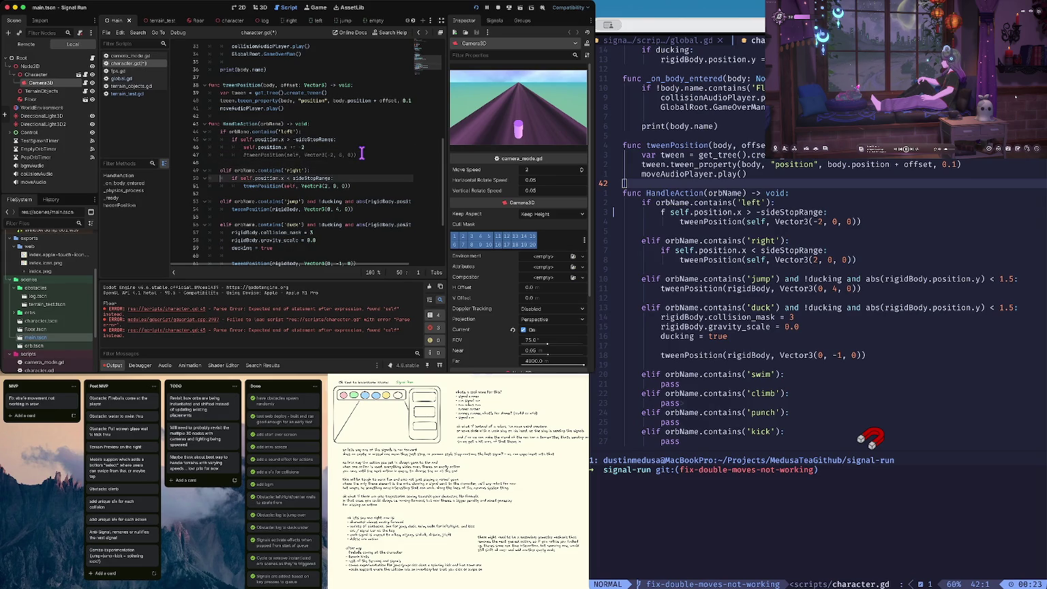
pyautogui.press('End')
pyautogui.press('Return')
pyautogui.write('self.position.x += 2')
pyautogui.press('Down')
pyautogui.press('Home')
pyautogui.write('#')
pyautogui.press('super+b')
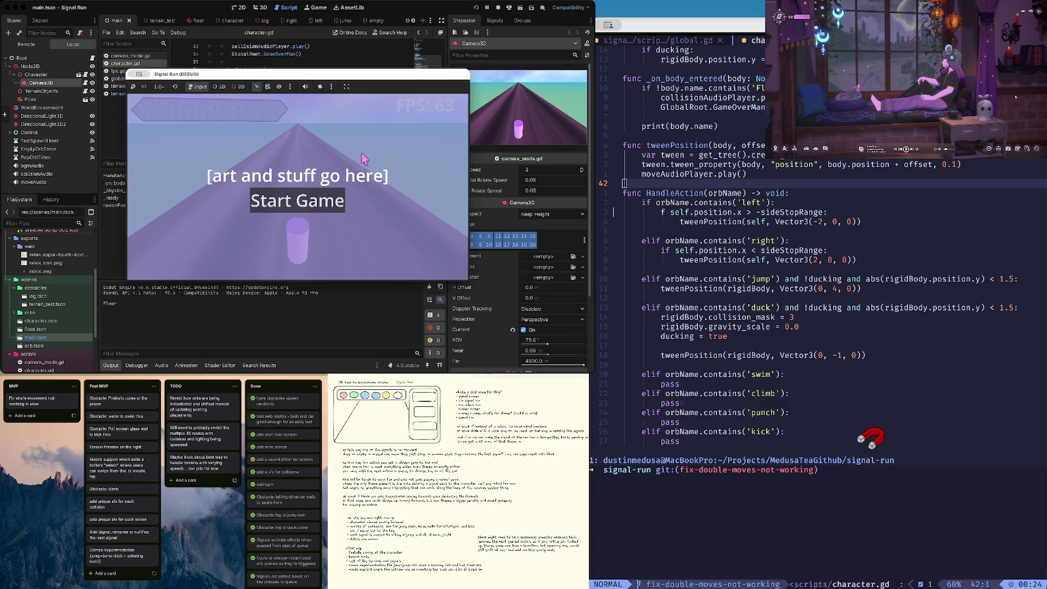
# Step: Start Signal Run from Start Game, try the side moves, then return to character.gd
pyautogui.click(314, 203)
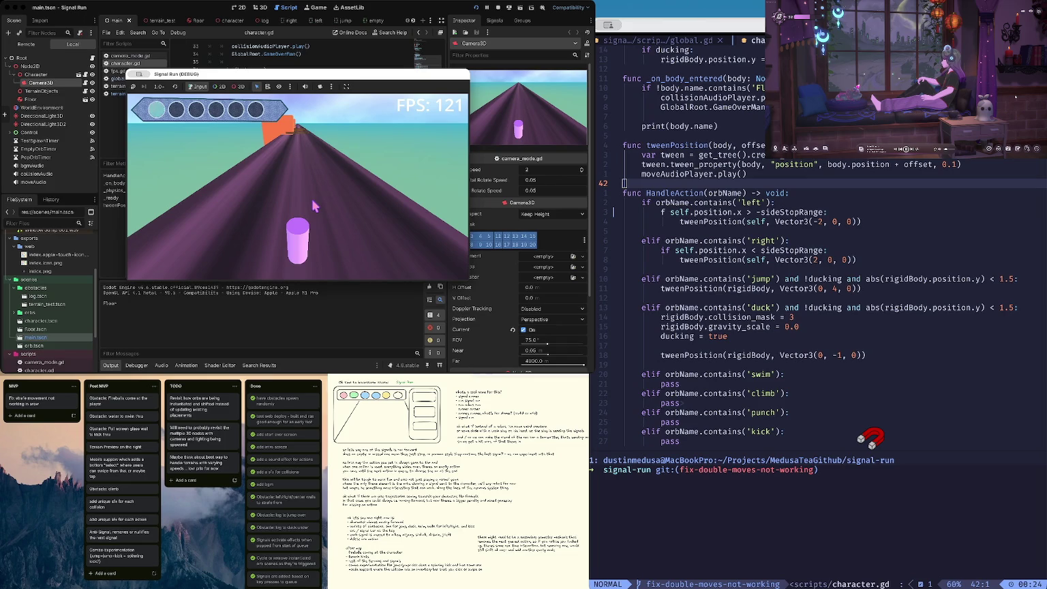
pyautogui.click(372, 63)
pyautogui.scroll(1, 318, 153)
pyautogui.press('Down')
pyautogui.press('Down')
pyautogui.press('Down')
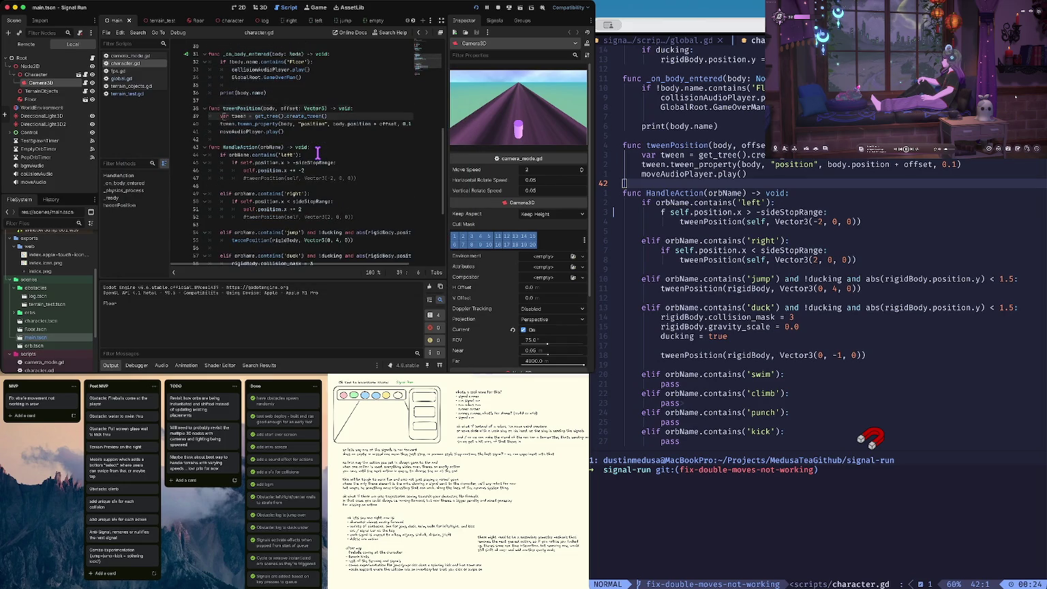
# Step: Toggle comments so both tweenPosition calls are active and both position.x lines are commented
pyautogui.press('Down')
pyautogui.press('super+k')
pyautogui.press('Down')
pyautogui.press('super+k')
pyautogui.press('Down')
pyautogui.press('Down')
pyautogui.press('Down')
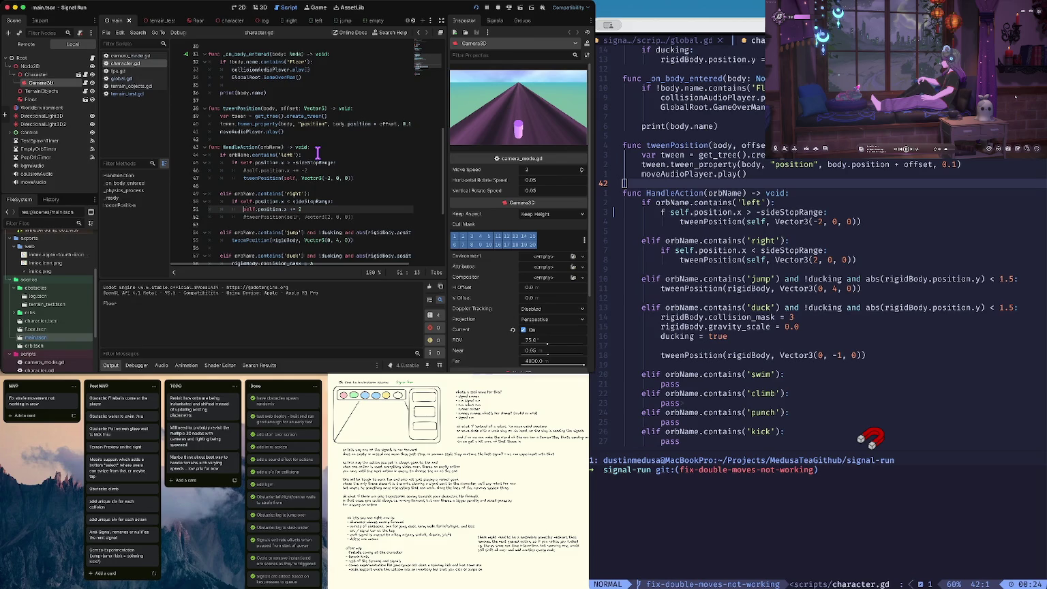
pyautogui.press('super+k')
pyautogui.press('Down')
pyautogui.press('super+k')
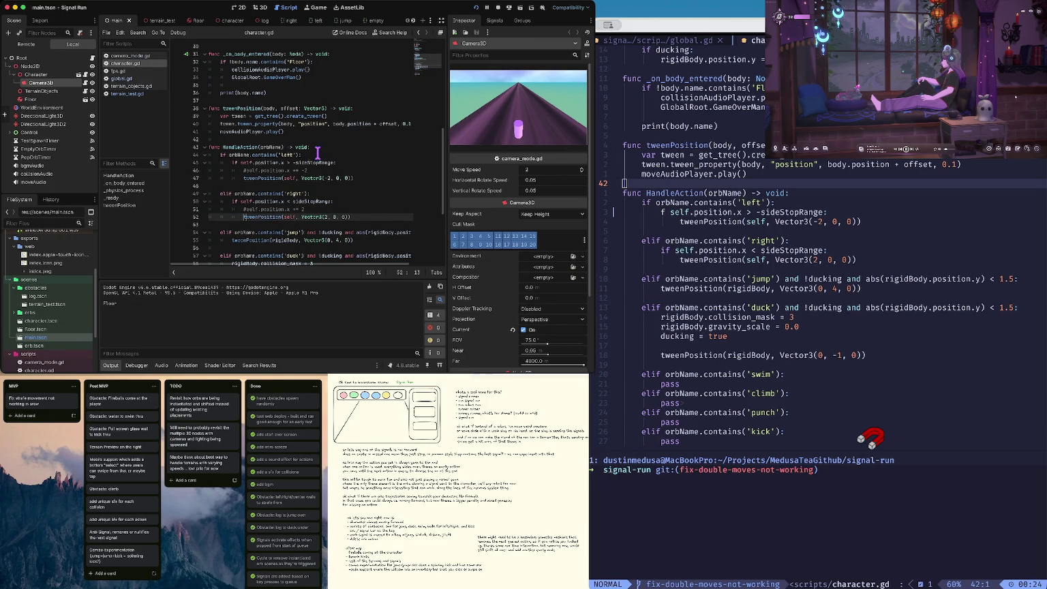
pyautogui.press('Up')
pyautogui.press('Up')
pyautogui.press('Up')
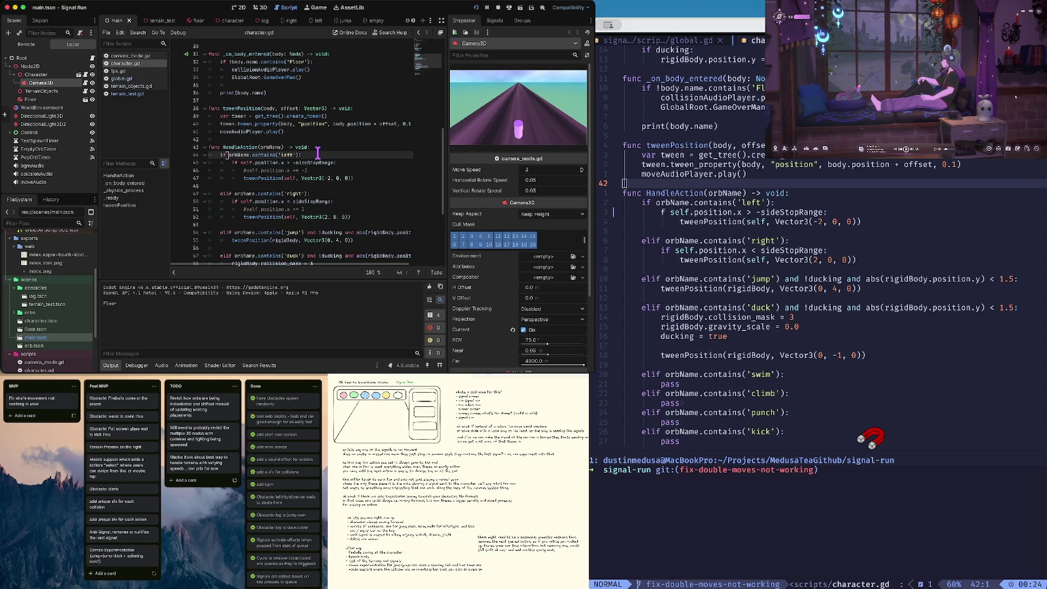
pyautogui.scroll(-3, 318, 153)
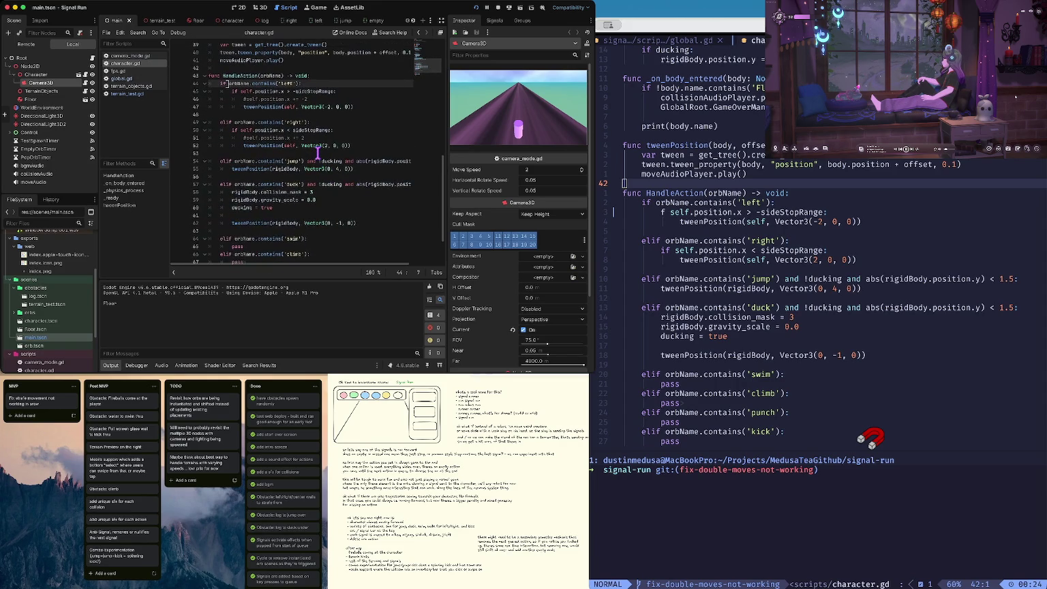
pyautogui.scroll(3, 318, 153)
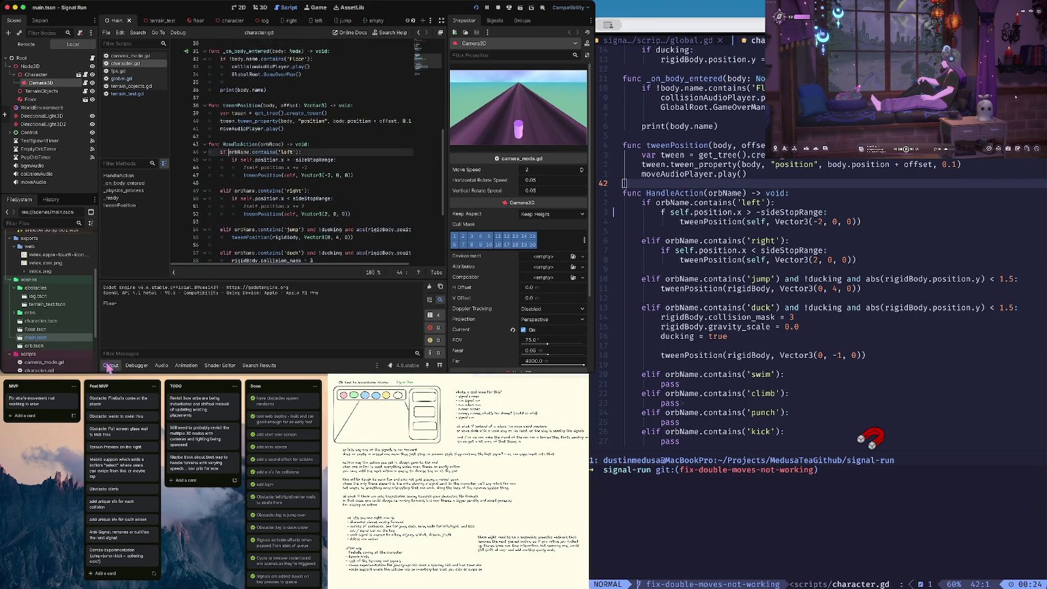
# Step: Collapse Node3D and select the imported AnimationLibrary_Godot_Standard.glb in res://assets
pyautogui.click(9, 66)
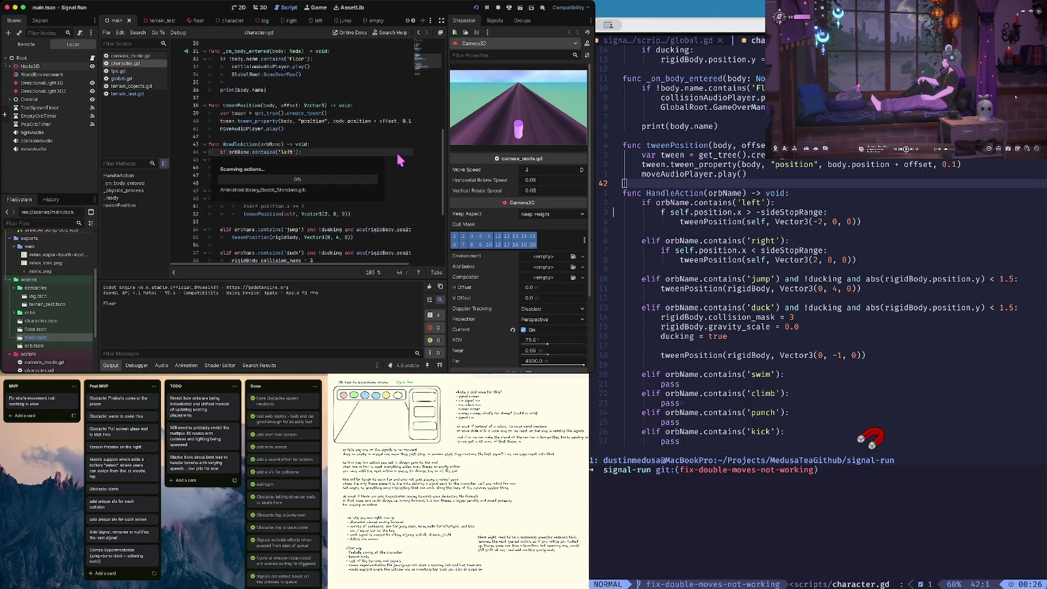
pyautogui.click(47, 272)
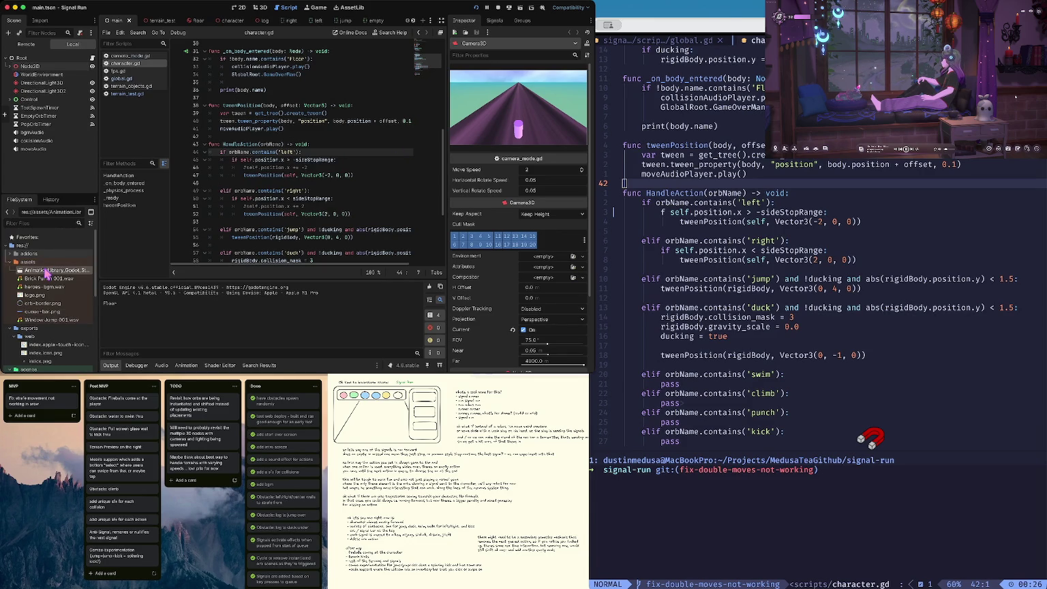
# Step: Preview the animation library's import settings, then open the Character scene for editing
pyautogui.doubleClick(47, 271)
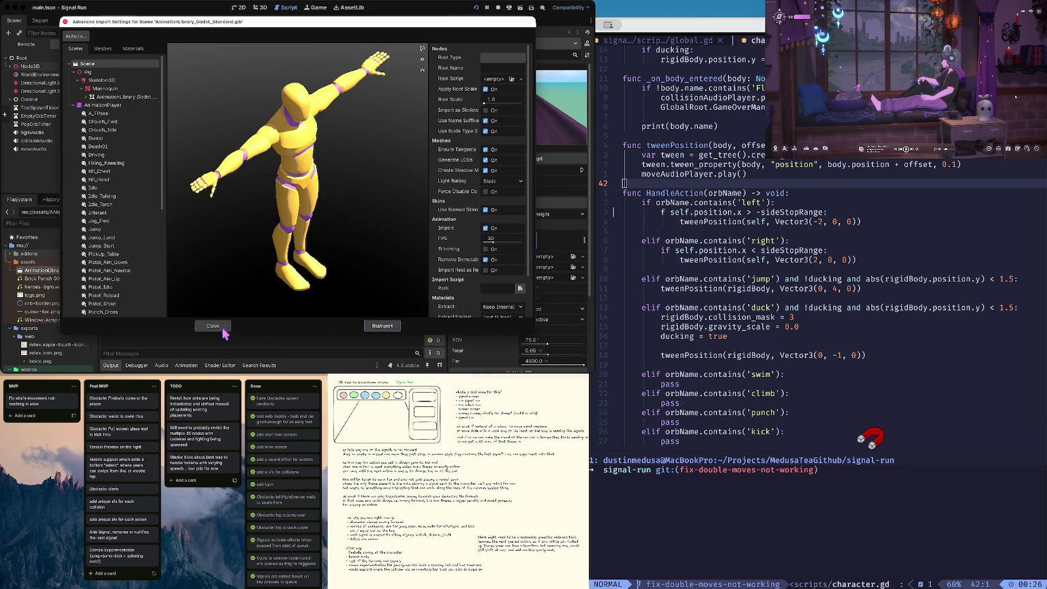
pyautogui.click(214, 327)
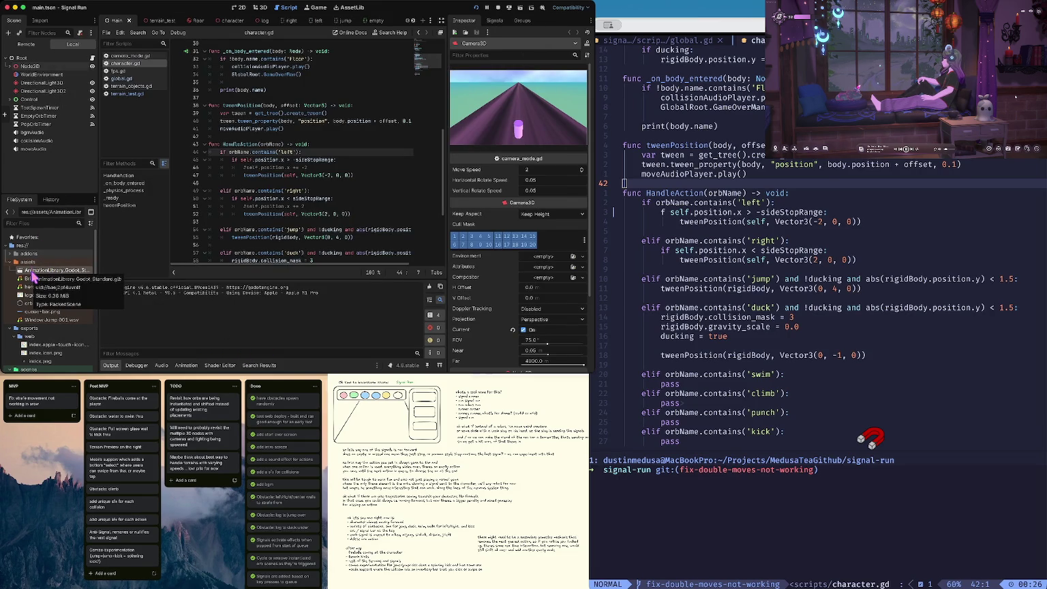
pyautogui.click(12, 66)
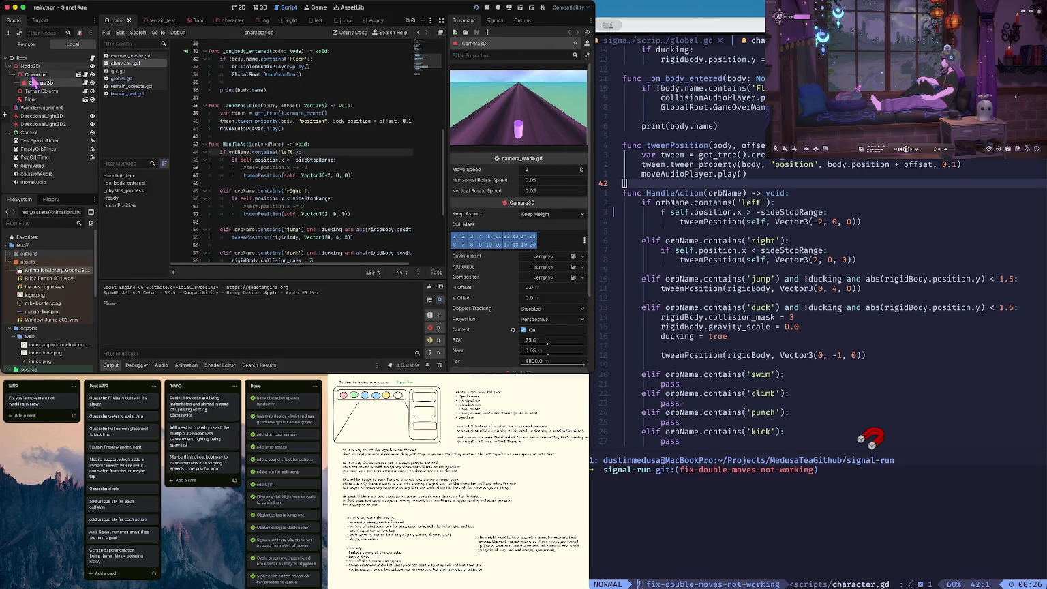
pyautogui.click(32, 75)
pyautogui.click(78, 75)
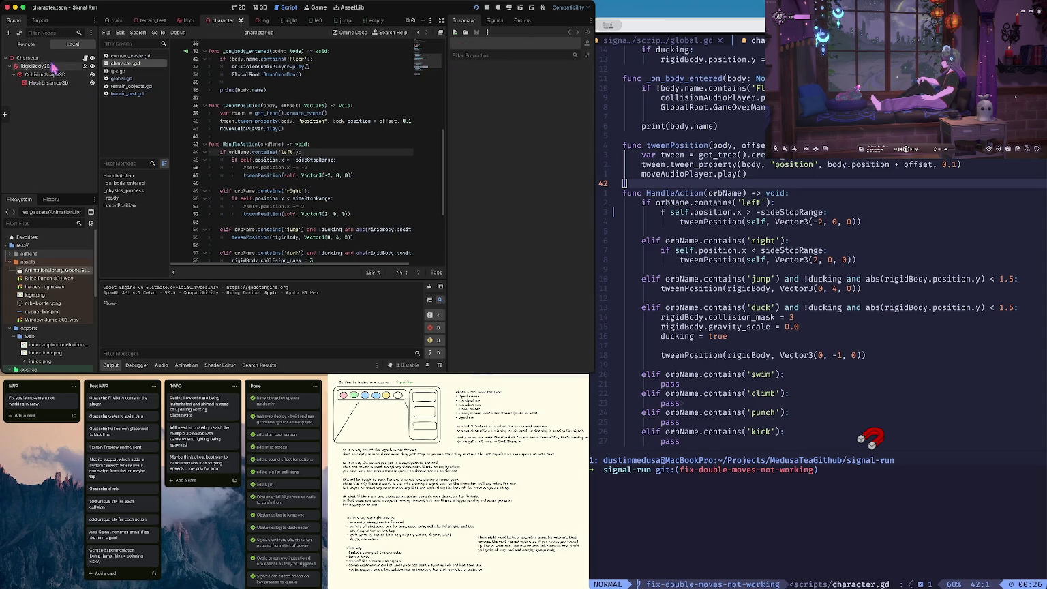
# Step: Hide the placeholder MeshInstance3D, add AnimationLibrary_Godot_Standard under RigidBody3D, save, and run
pyautogui.click(52, 75)
pyautogui.click(54, 82)
pyautogui.click(92, 83)
pyautogui.moveTo(48, 270)
pyautogui.mouseDown()
pyautogui.moveTo(45, 67)
pyautogui.moveTo(71, 85)
pyautogui.mouseUp()
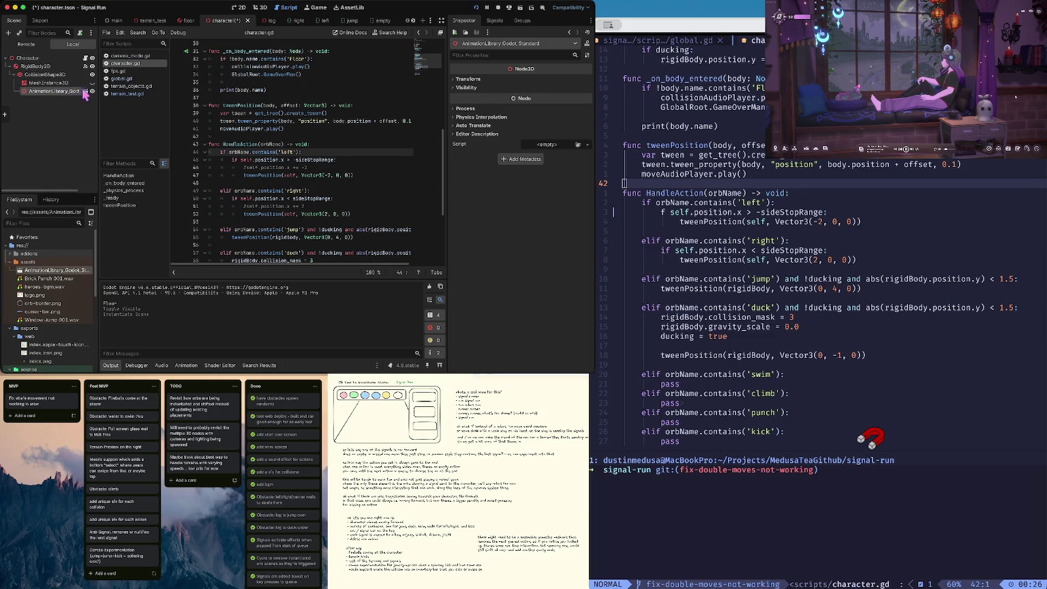
pyautogui.hotkey('ctrl', 's')
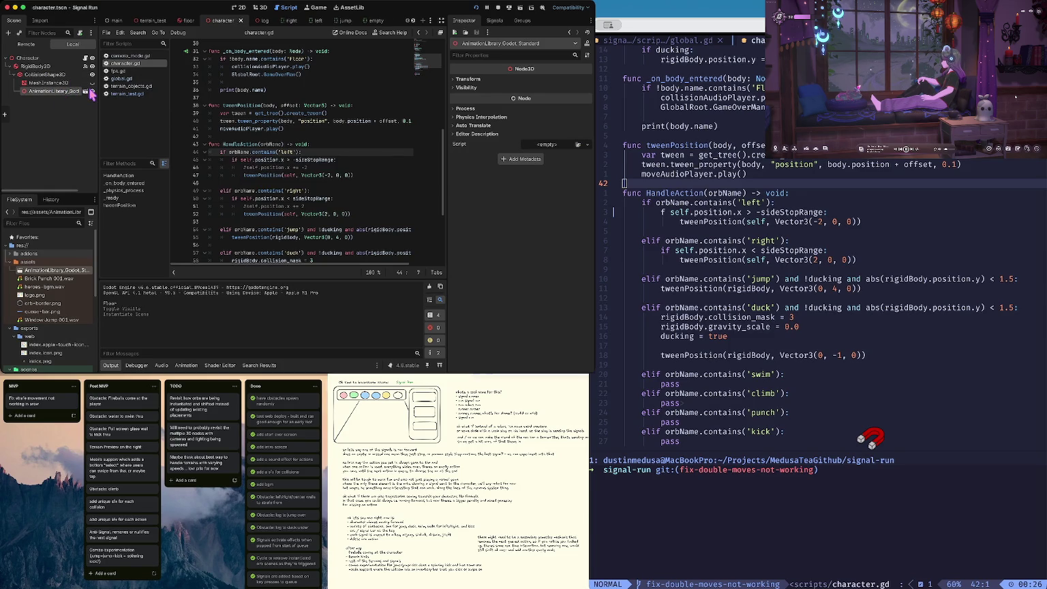
pyautogui.press('super+b')
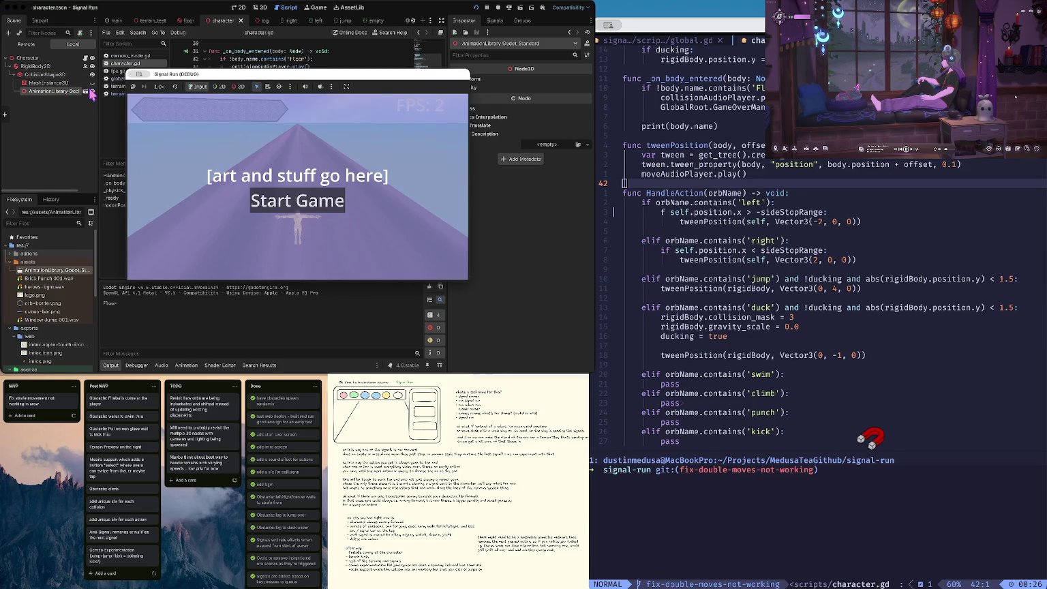
# Step: After a brief test run, set the model's Transform Rotation Y to 180
pyautogui.click(297, 200)
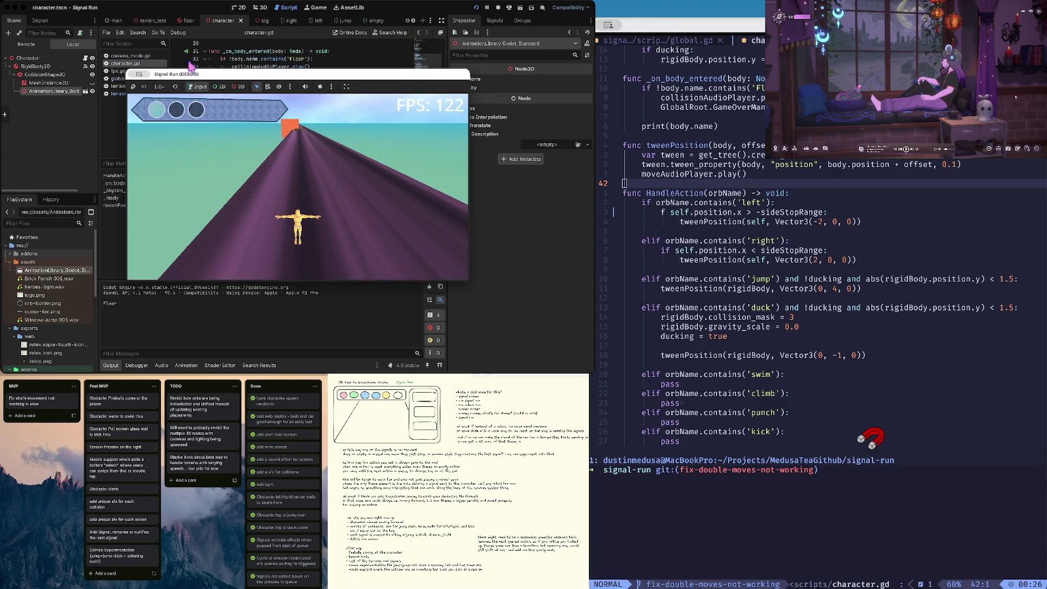
pyautogui.click(498, 7)
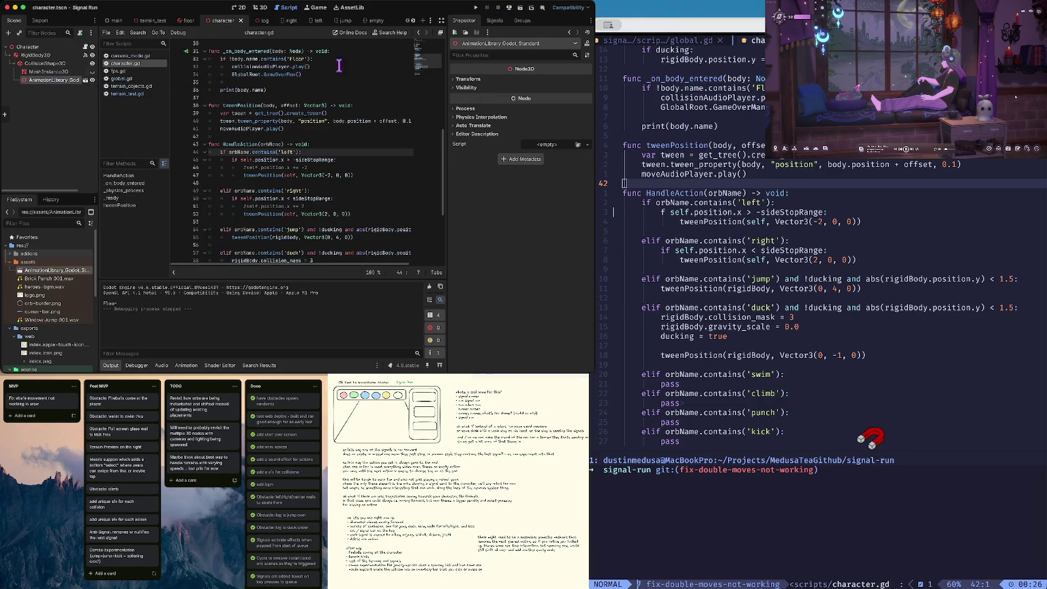
pyautogui.click(468, 79)
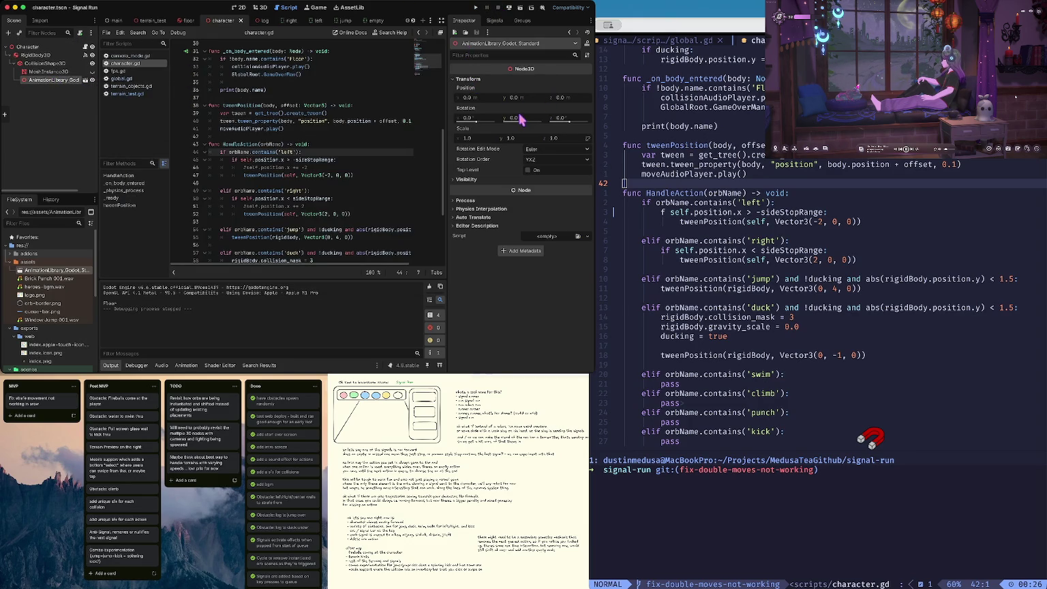
pyautogui.click(525, 119)
pyautogui.write('180')
pyautogui.press('Tab')
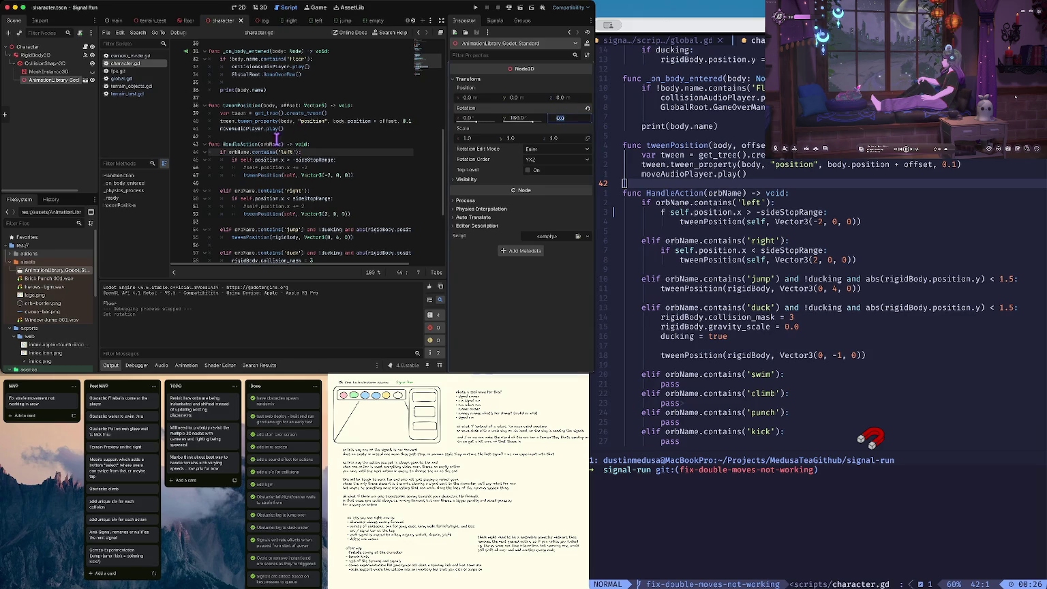
pyautogui.click(120, 56)
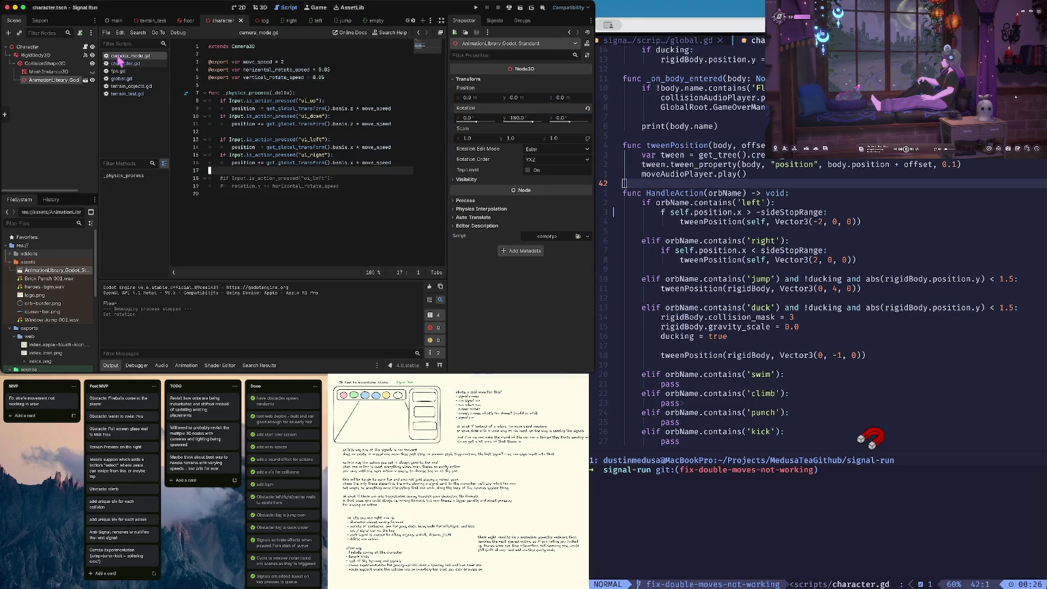
# Step: In character.gd, start a new line in _ready and insert a suggested node path
pyautogui.click(124, 63)
pyautogui.scroll(5, 275, 86)
pyautogui.click(240, 164)
pyautogui.click(295, 164)
pyautogui.press('Return')
pyautogui.write('$')
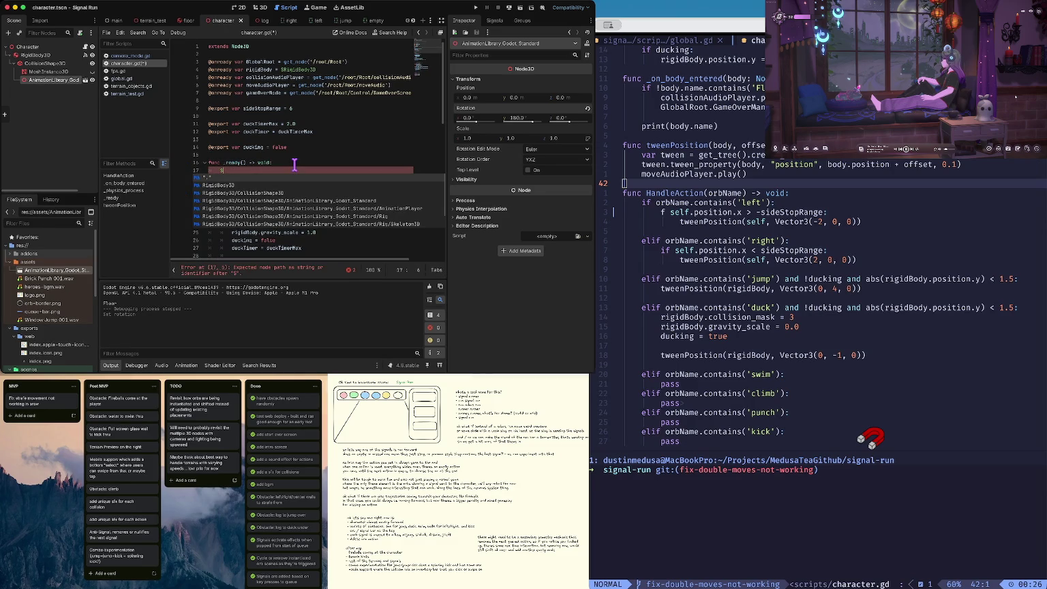
pyautogui.press('Down')
pyautogui.press('Down')
pyautogui.press('Down')
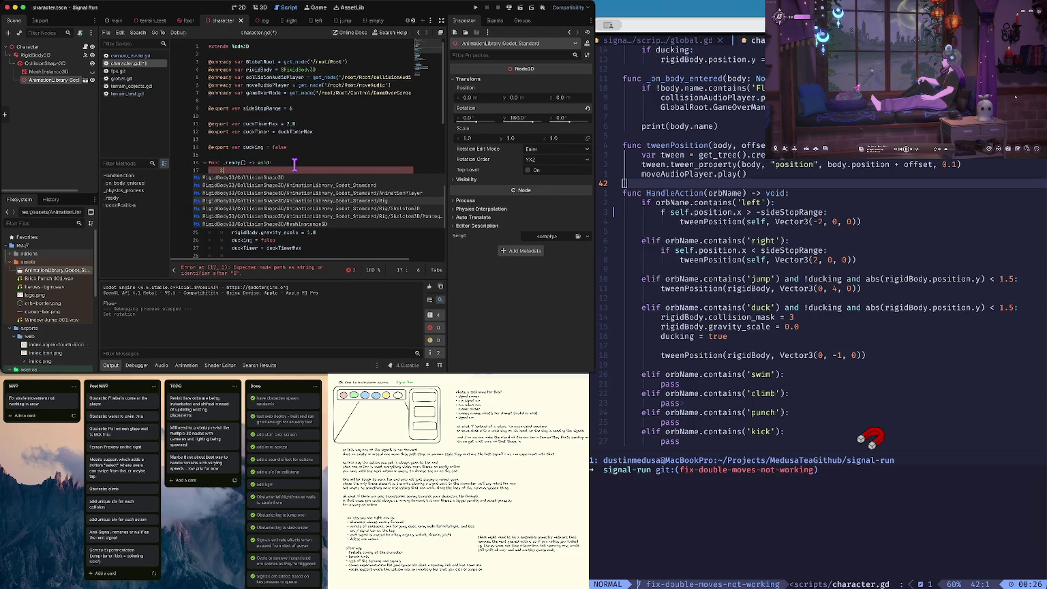
pyautogui.press('Down')
pyautogui.press('Down')
pyautogui.press('Down')
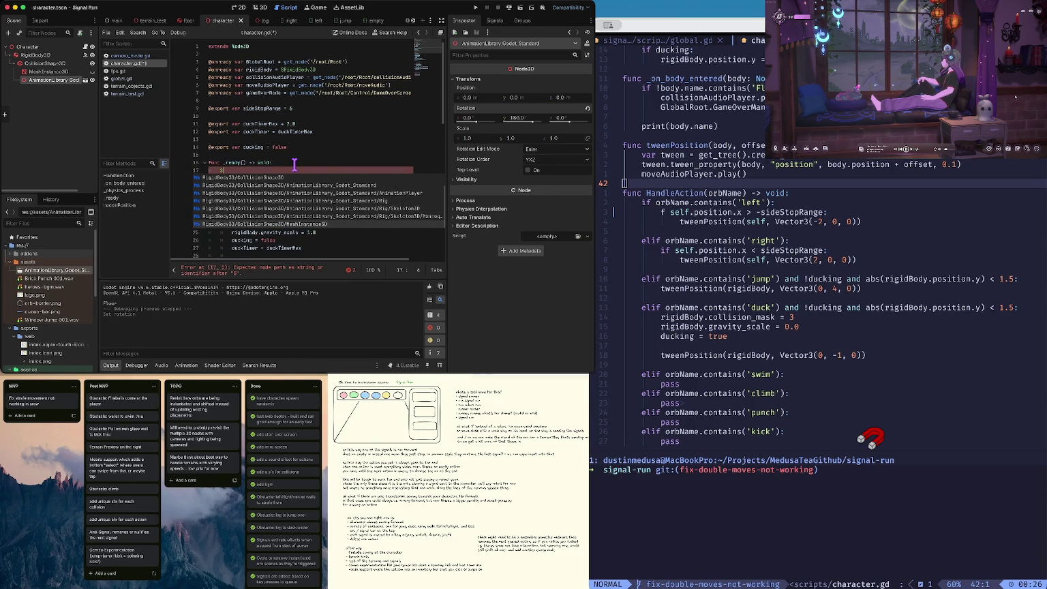
pyautogui.press('Up')
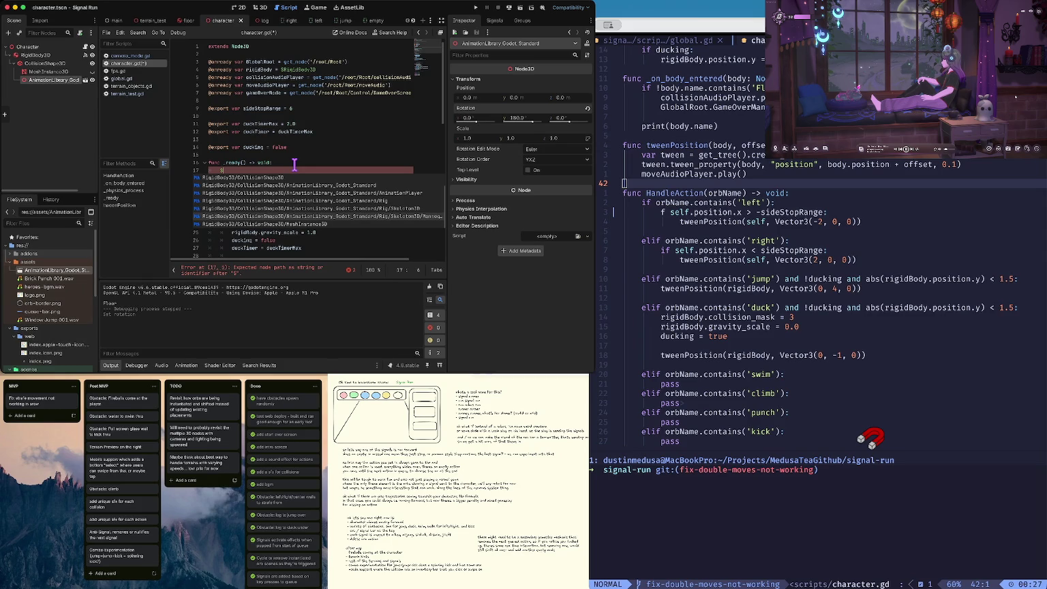
pyautogui.press('Down')
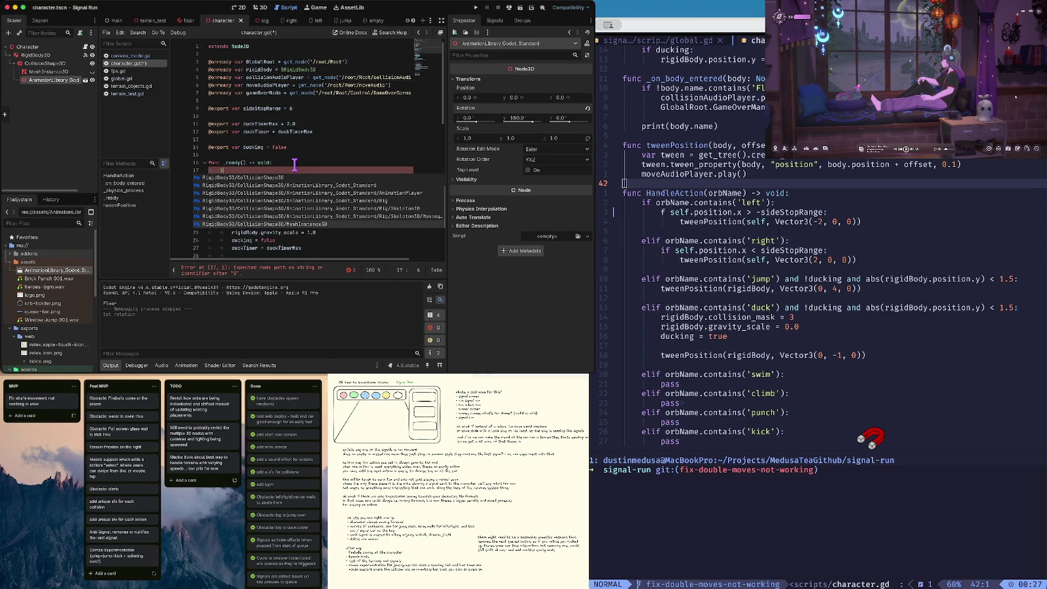
pyautogui.press('Return')
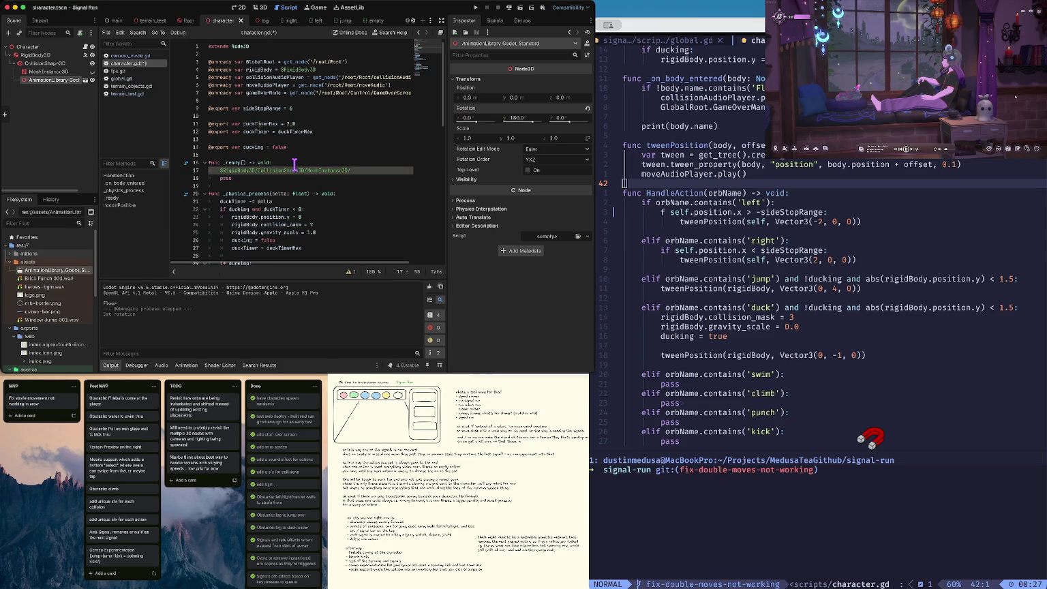
# Step: Change the path to end at AnimationLibrary_Godot_Standard and type animate after it
pyautogui.hotkey('alt', 'BackSpace')
pyautogui.hotkey('alt', 'BackSpace')
pyautogui.write('Ani')
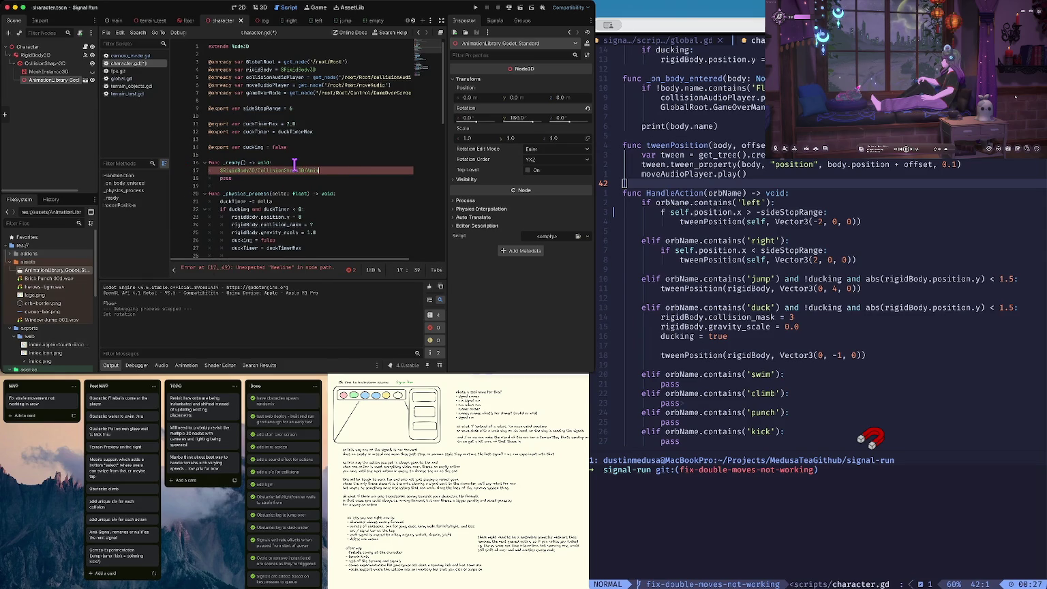
pyautogui.press('Return')
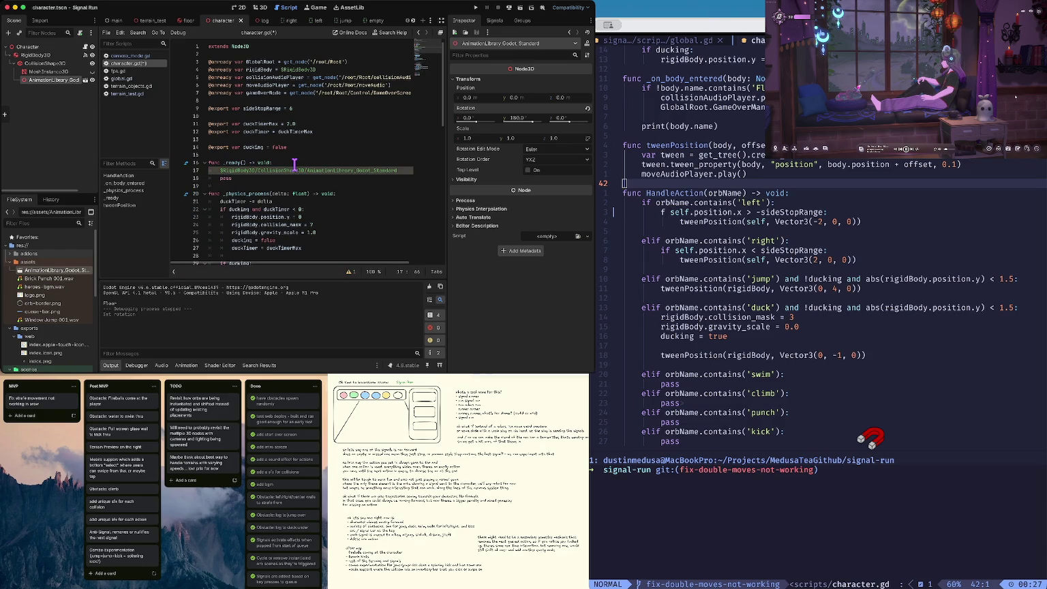
pyautogui.write('rem')
pyautogui.press('BackSpace')
pyautogui.press('BackSpace')
pyautogui.press('BackSpace')
pyautogui.write('animate')
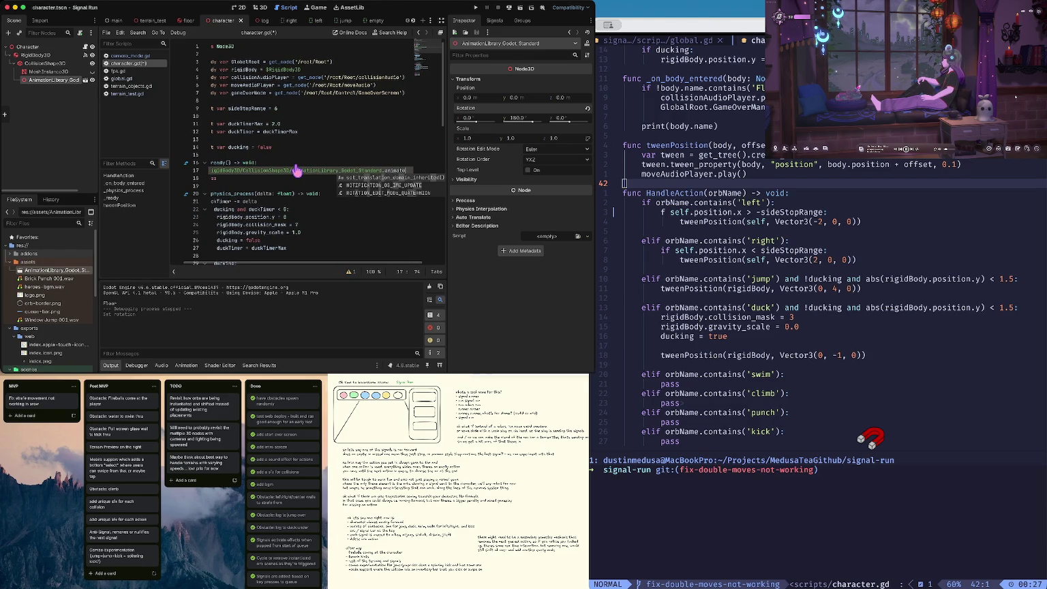
pyautogui.press('space')
# Step: In the file tree, go up to MedusaTeaGithub and filter for the itkeepsgrowing project
pyautogui.press('e')
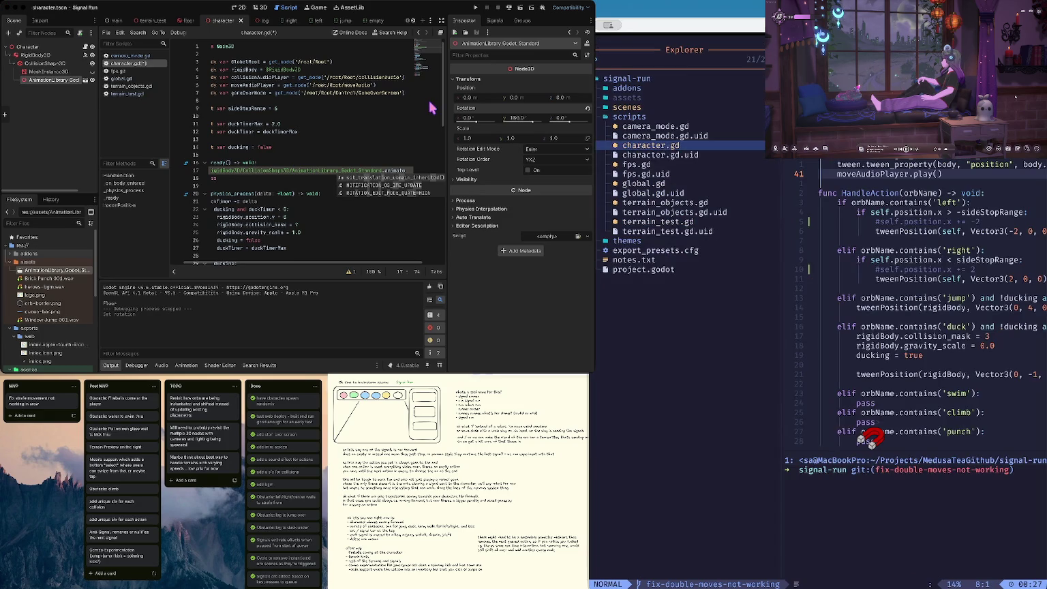
pyautogui.press('BackSpace')
pyautogui.press('j')
pyautogui.press('j')
pyautogui.press('j')
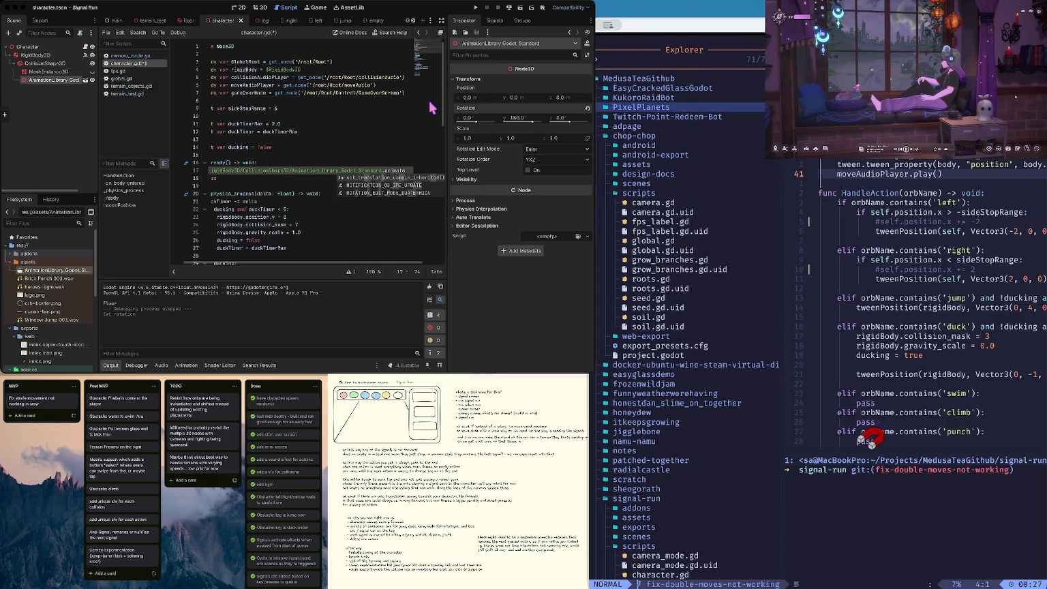
pyautogui.press('h')
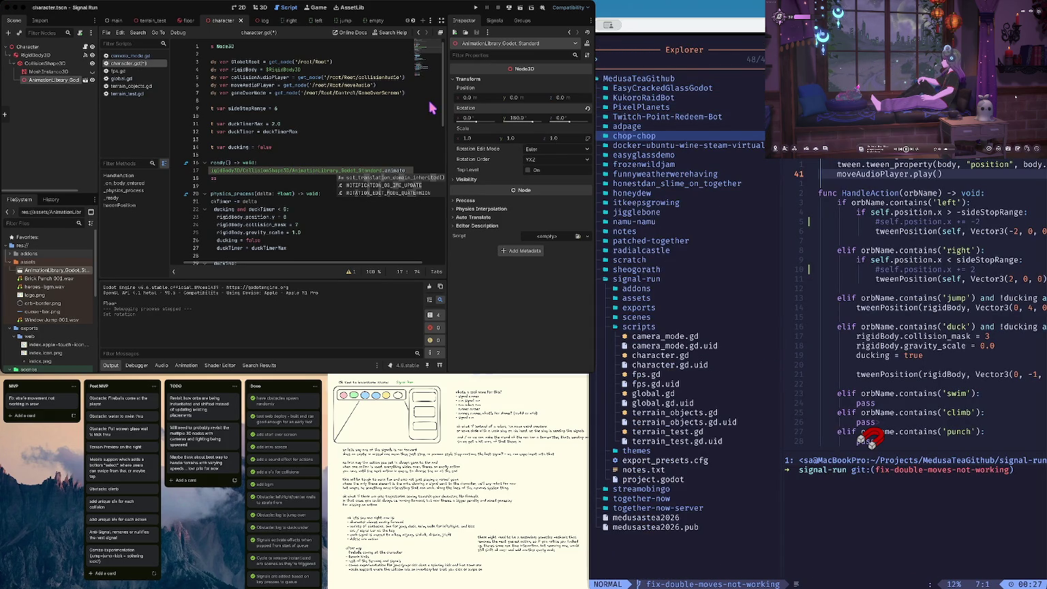
pyautogui.press('/')
pyautogui.write('keeps')
pyautogui.press('Return')
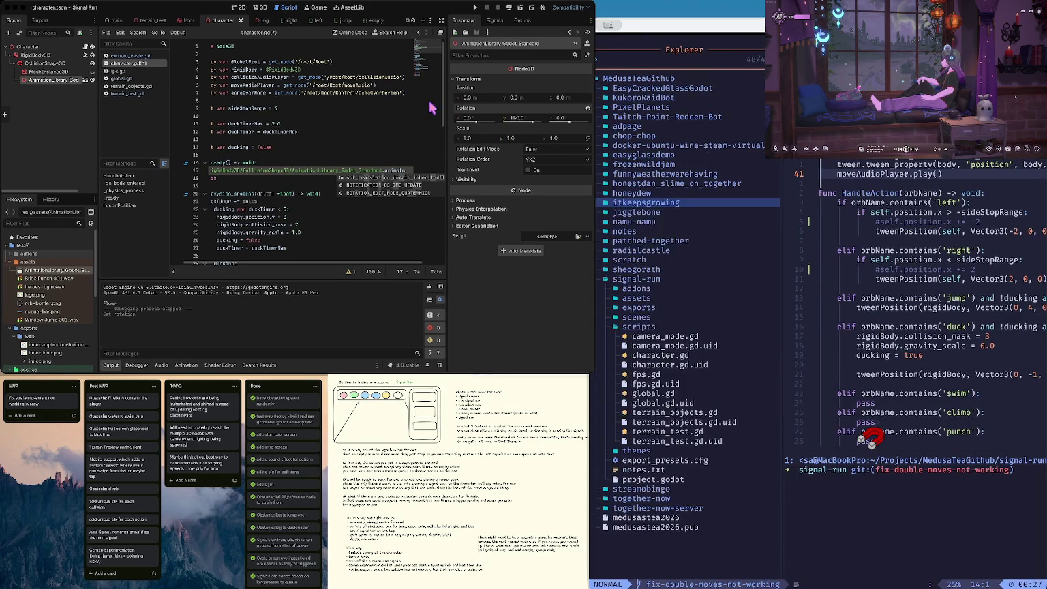
# Step: Open itkeepsgrowing's scripts/dude.gd and move to its animPlayer line
pyautogui.press('j')
pyautogui.press('j')
pyautogui.press('j')
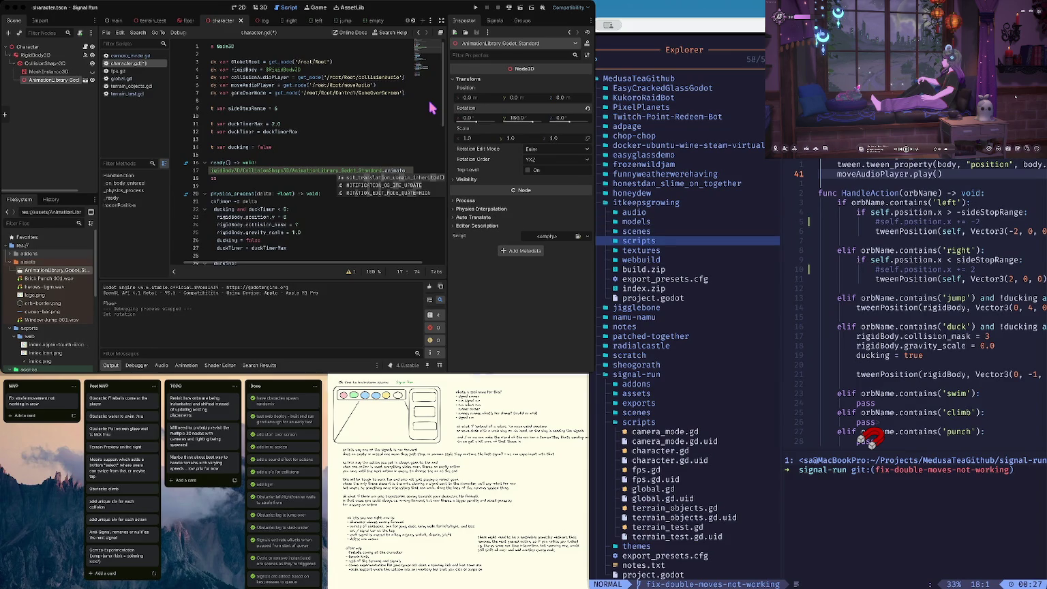
pyautogui.press('l')
pyautogui.press('j')
pyautogui.press('j')
pyautogui.press('Return')
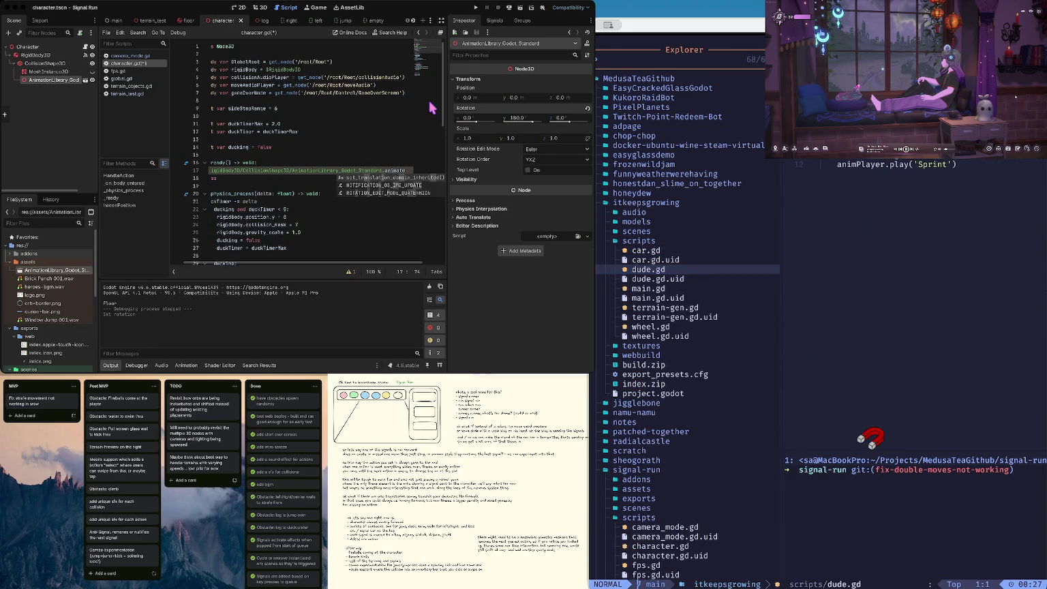
pyautogui.press('j')
pyautogui.press('j')
pyautogui.press('j')
pyautogui.press('w')
pyautogui.press('w')
pyautogui.press('w')
# Step: Copy dude.gd's animPlayer AnimationPlayer declaration and paste it among character.gd's variables
pyautogui.press('n')
pyautogui.press('V')
pyautogui.press('y')
pyautogui.click(242, 162)
pyautogui.press('Return')
pyautogui.press('super+v')
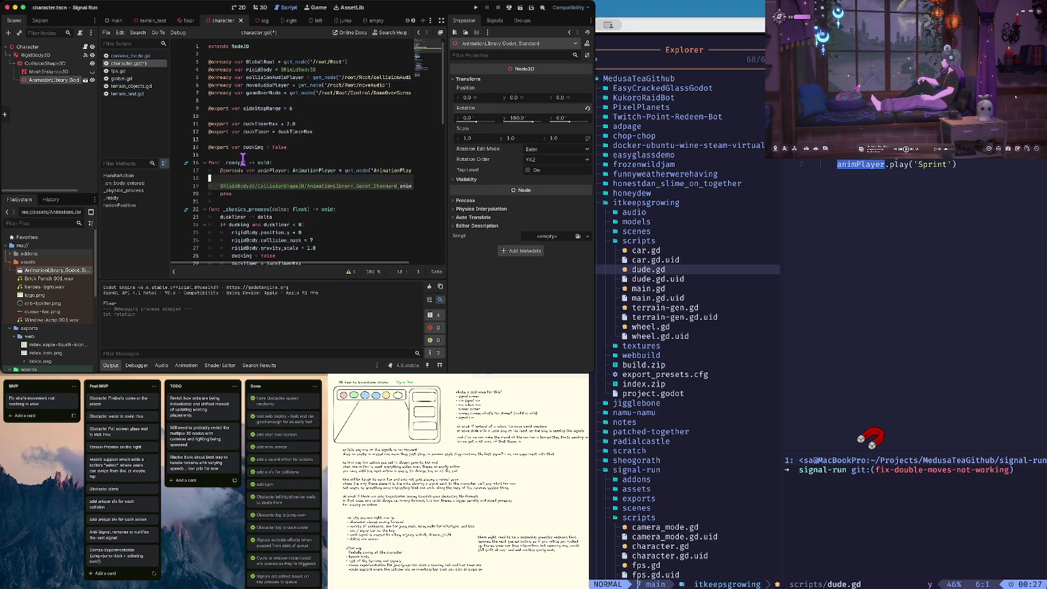
pyautogui.press('super+z')
pyautogui.press('super+z')
pyautogui.press('super+z')
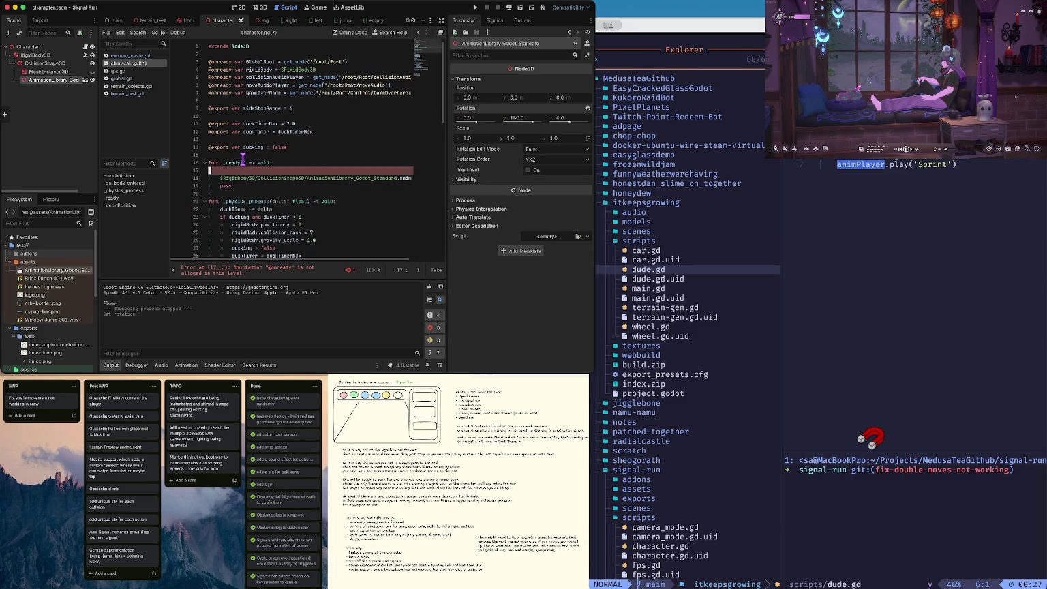
pyautogui.press('Up')
pyautogui.press('Up')
pyautogui.press('Up')
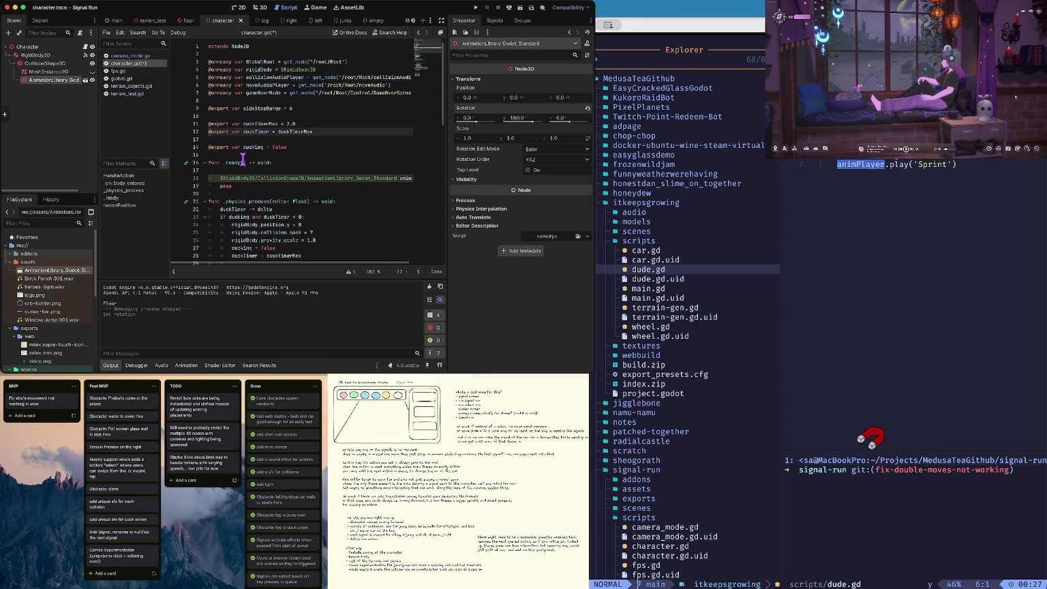
pyautogui.press('super+v')
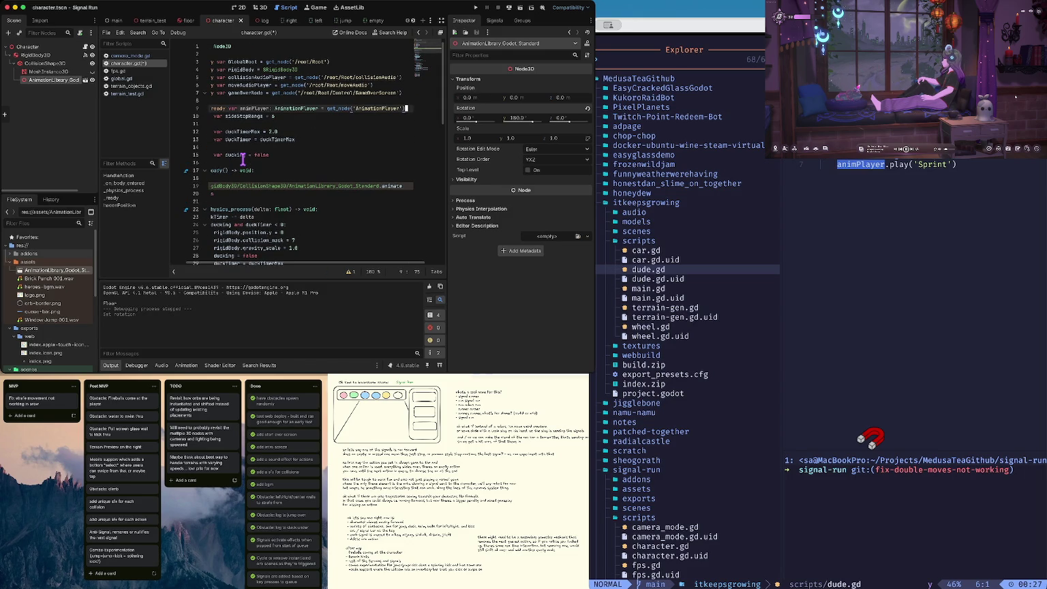
# Step: Remove the declaration's indent, add a blank line after it, and delete the unfinished node-path line
pyautogui.press('super+Left')
pyautogui.press('BackSpace')
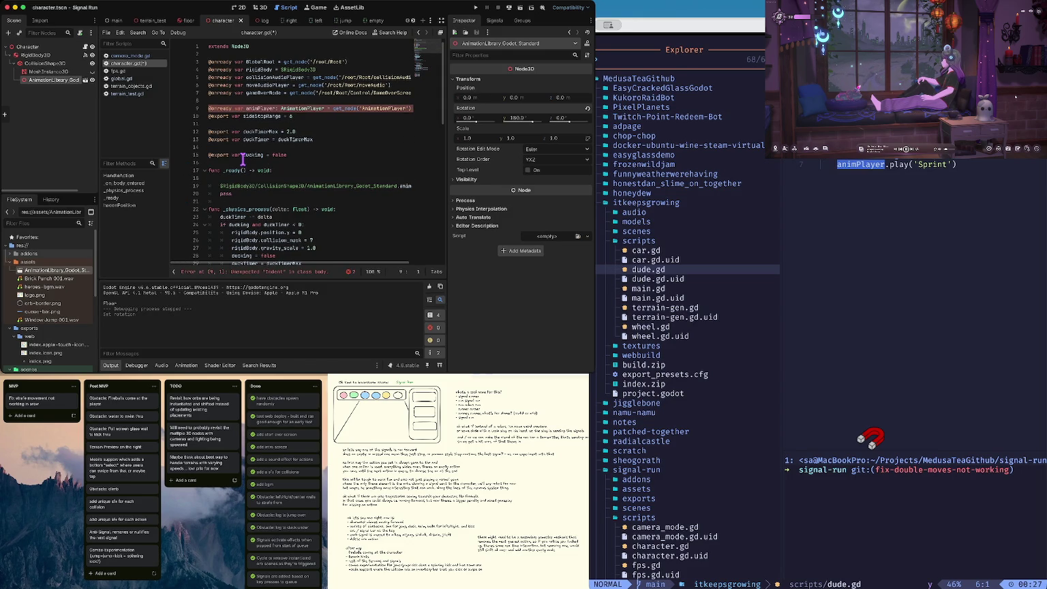
pyautogui.press('super+Right')
pyautogui.press('Return')
pyautogui.press('Up')
pyautogui.press('Down')
pyautogui.press('Down')
pyautogui.press('Down')
pyautogui.press('BackSpace')
pyautogui.press('BackSpace')
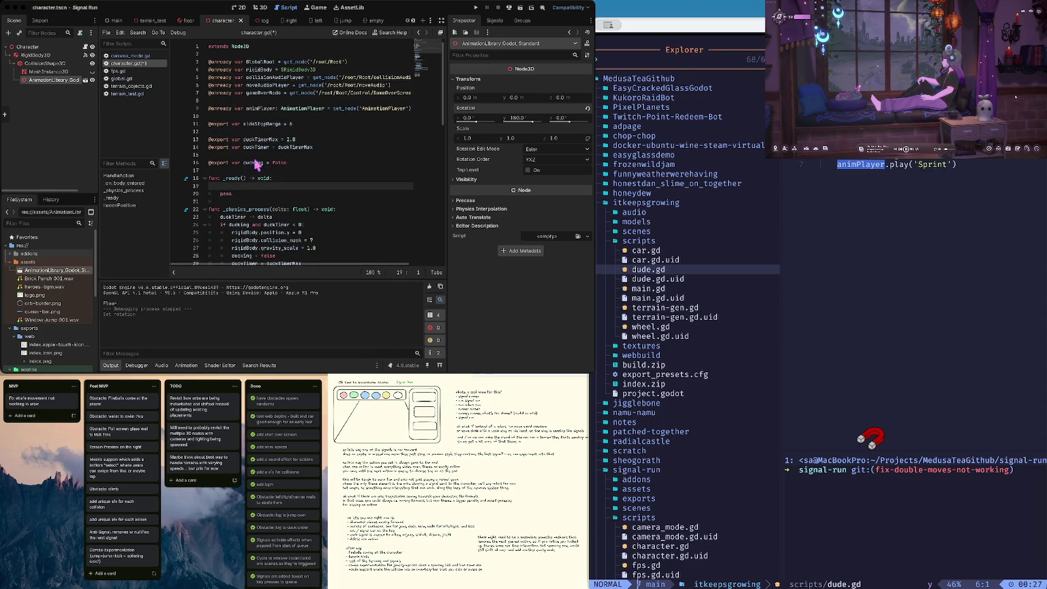
# Step: Glance over dude.gd, then save character.gd and quit to the project list
pyautogui.press('j')
pyautogui.press('j')
pyautogui.press('j')
pyautogui.press('k')
pyautogui.press('k')
pyautogui.press('k')
pyautogui.press('b')
pyautogui.press('b')
pyautogui.press('b')
pyautogui.click(270, 139)
pyautogui.press('super+s')
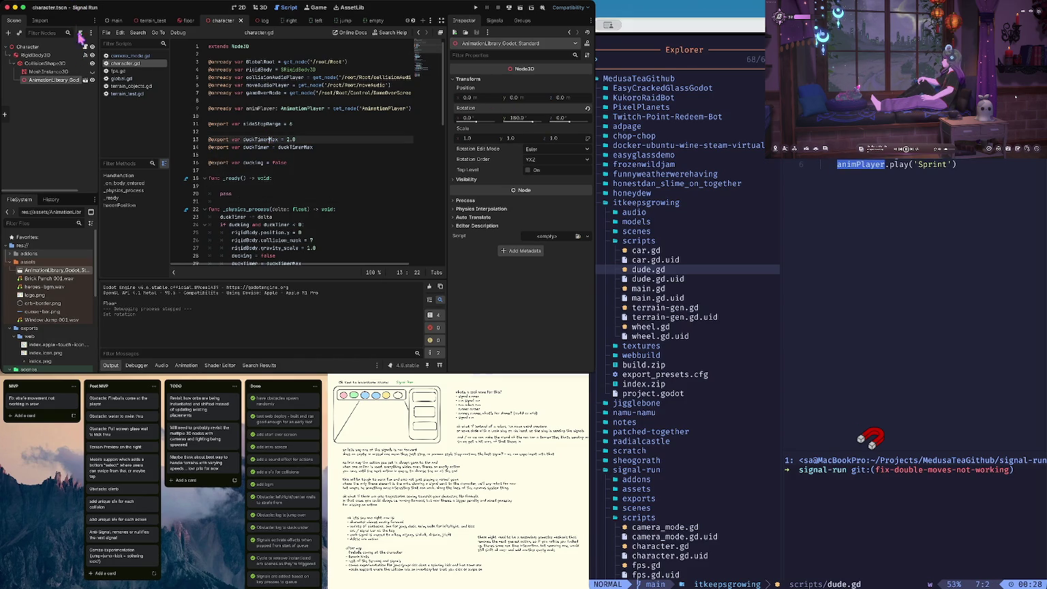
pyautogui.press('super+b')
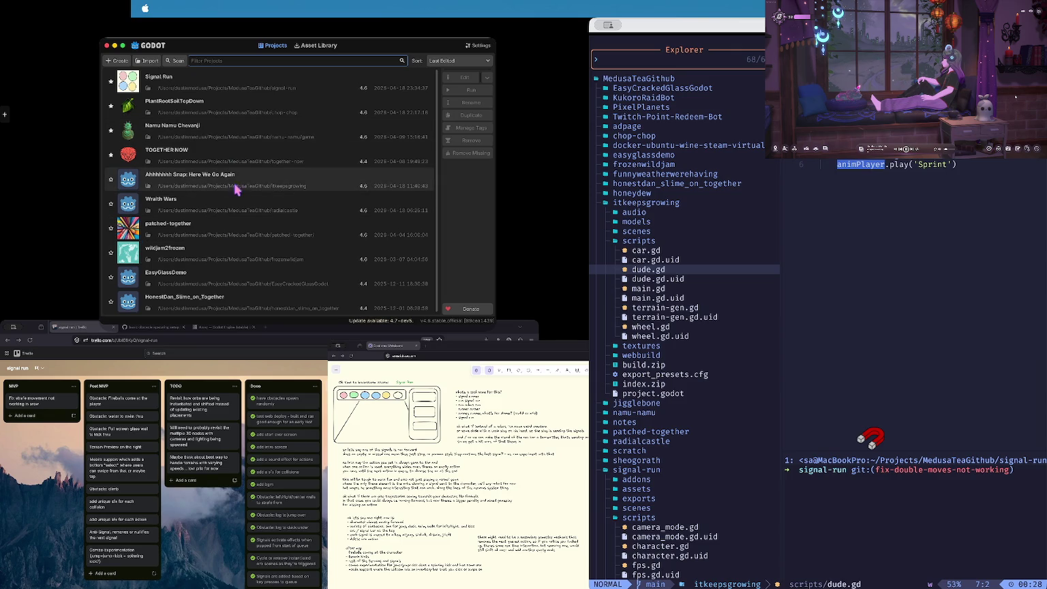
# Step: Open the Ahhhhhh Snap: Here We Go Again project, select Dude11 in Hoard, and open its Dude scene
pyautogui.doubleClick(278, 177)
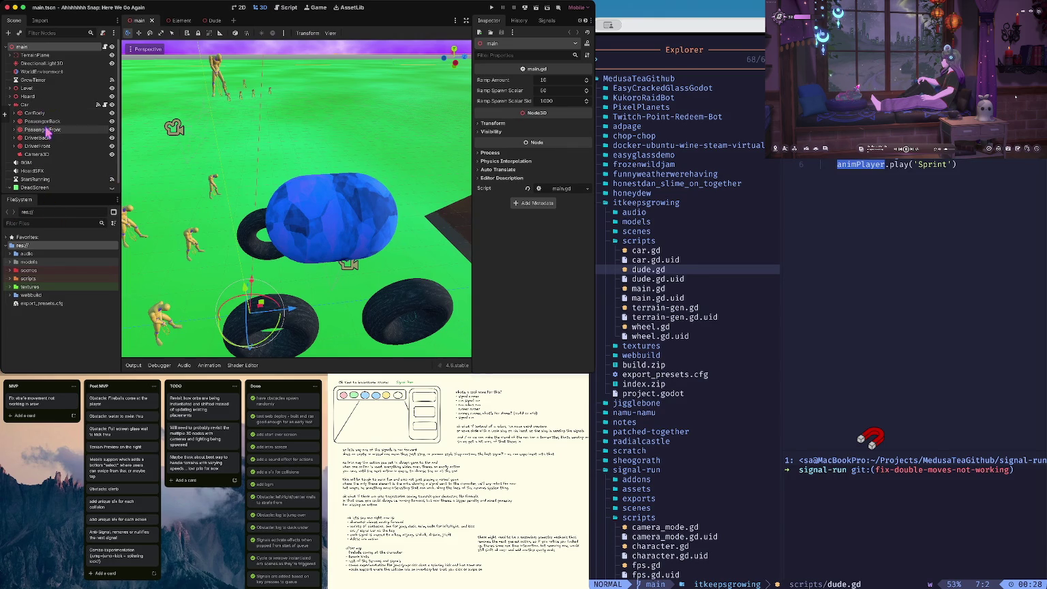
pyautogui.click(9, 104)
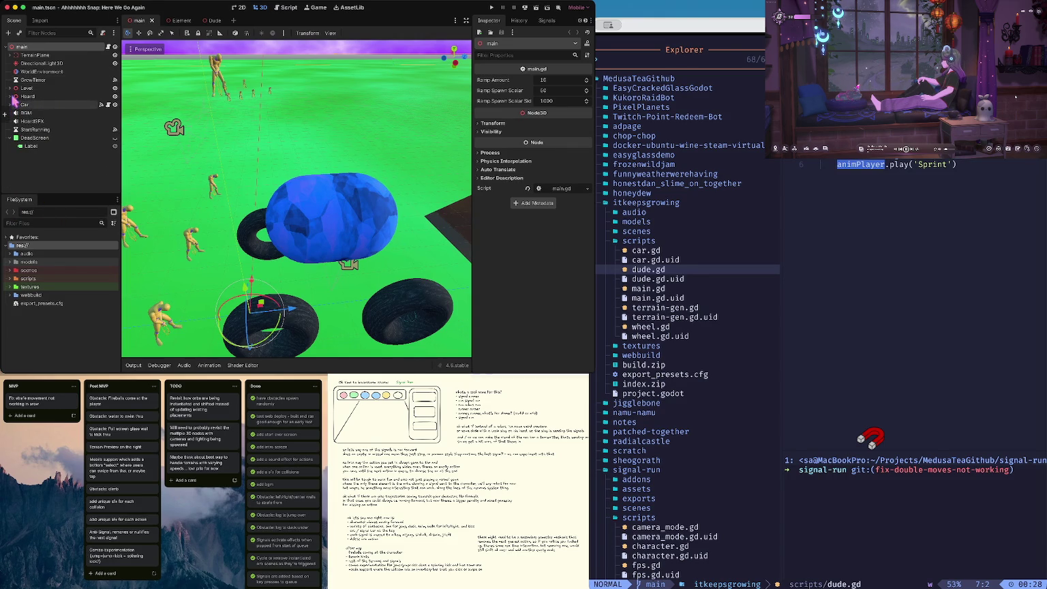
pyautogui.click(8, 138)
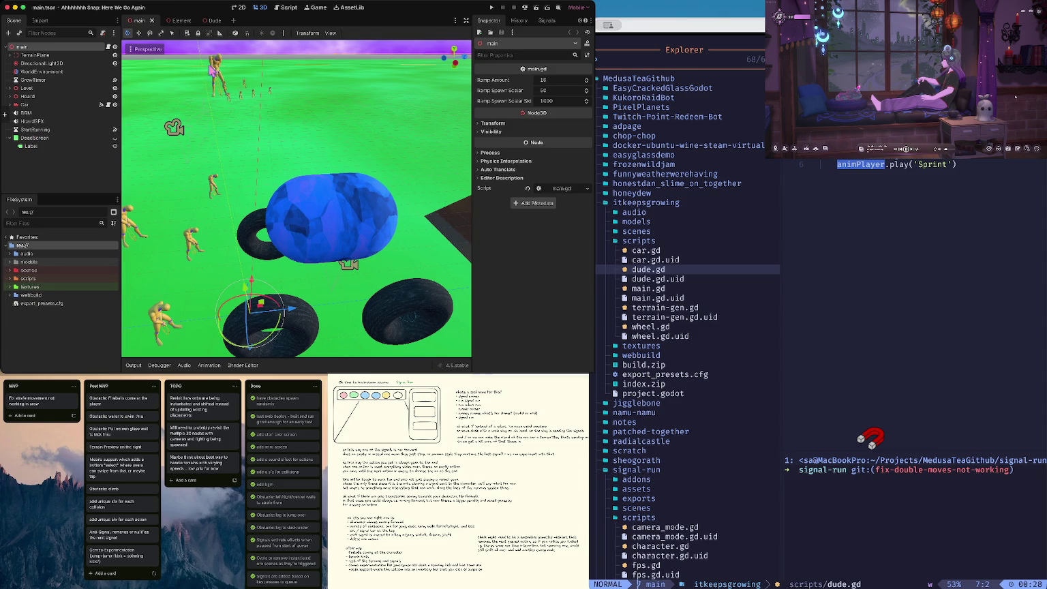
pyautogui.click(210, 69)
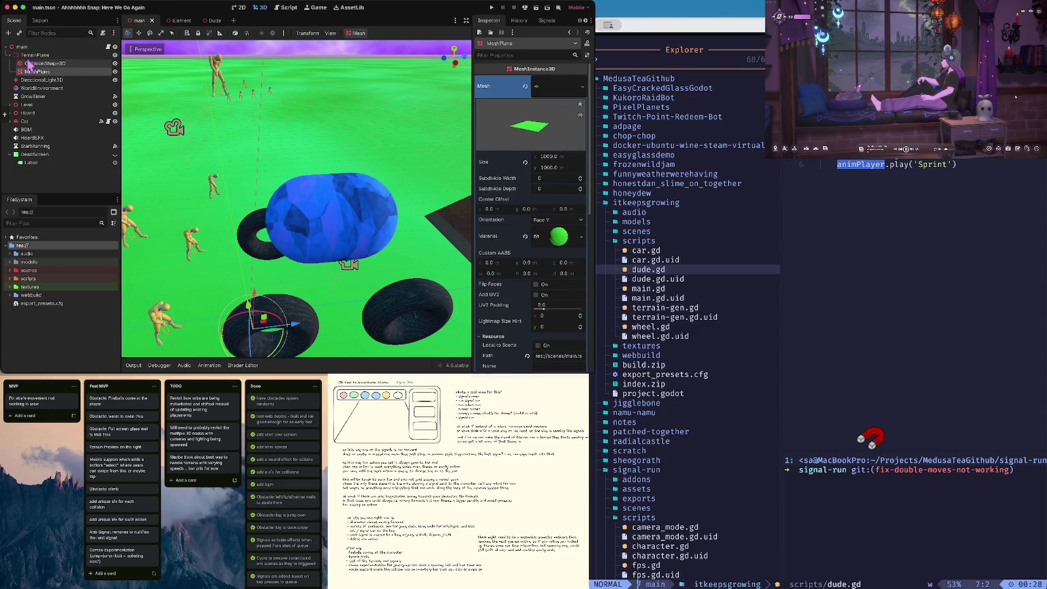
pyautogui.click(217, 69)
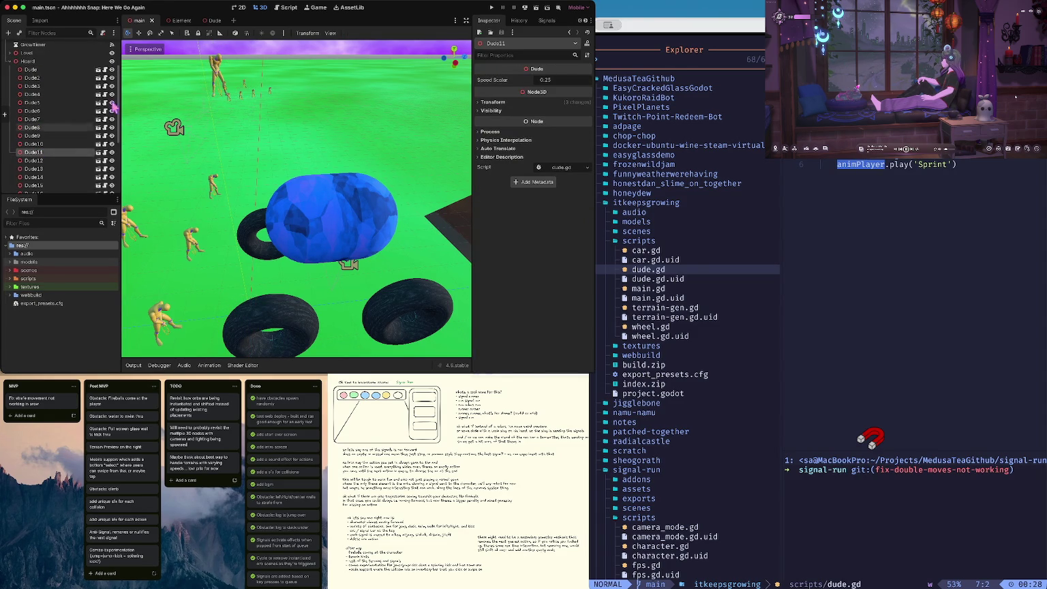
pyautogui.click(98, 152)
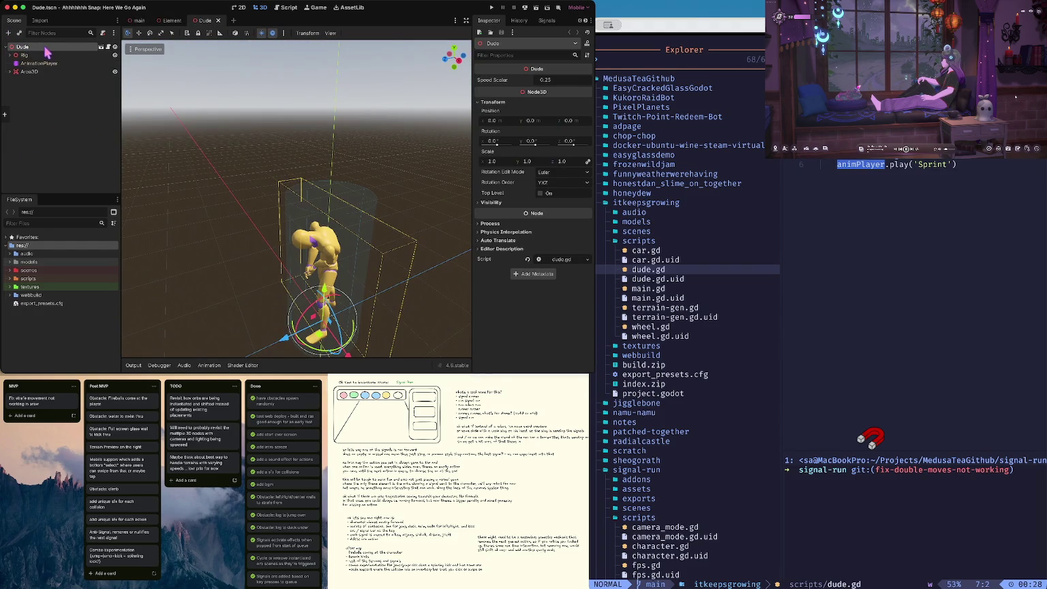
# Step: Open main.tscn and Dude11's dude.gd, then select the animPlayer.play('Sprint') line
pyautogui.click(9, 270)
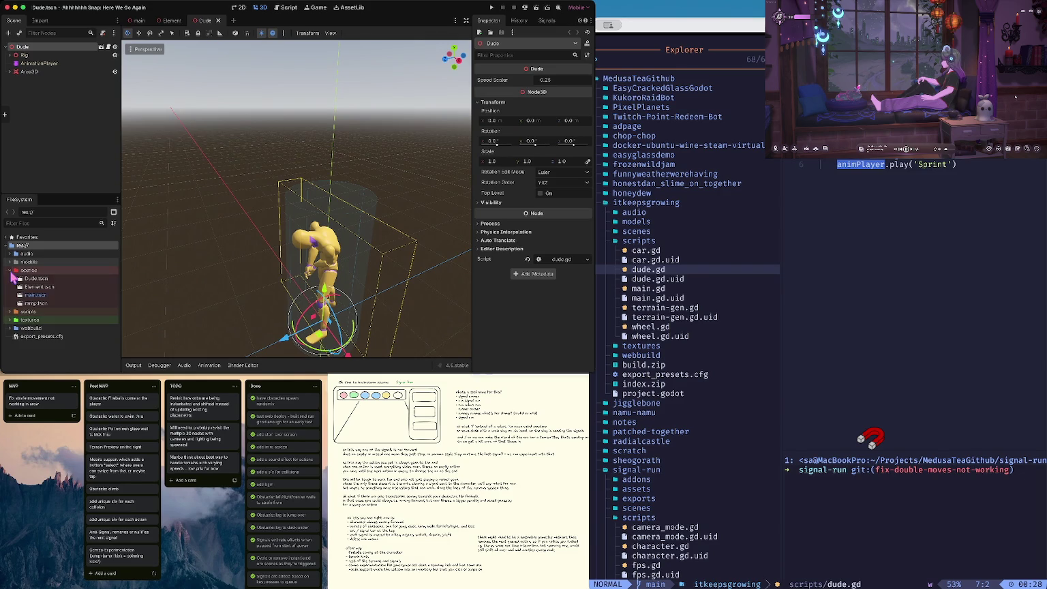
pyautogui.doubleClick(32, 295)
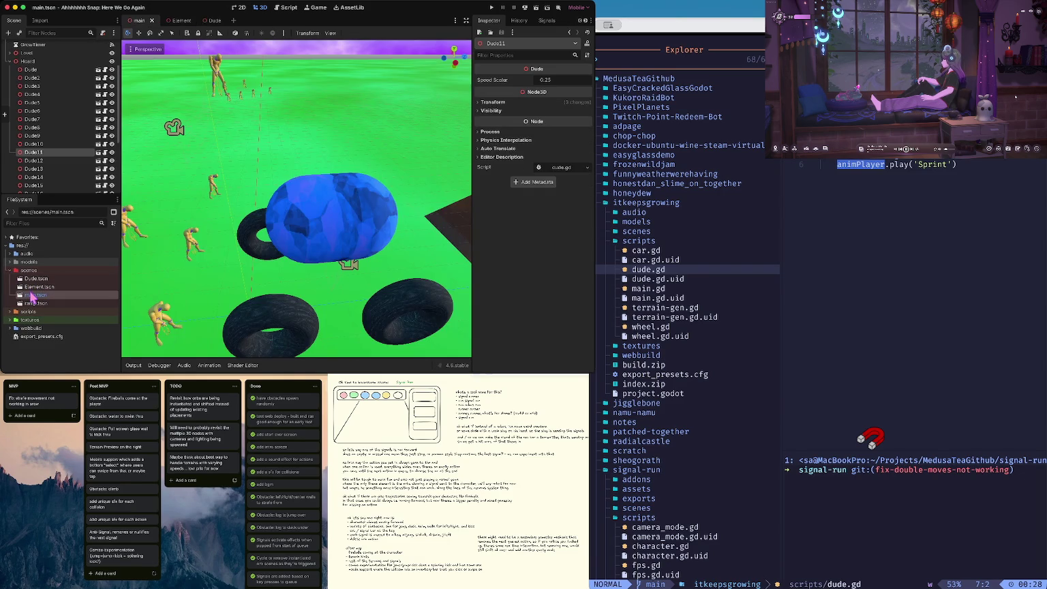
pyautogui.scroll(-4, 49, 164)
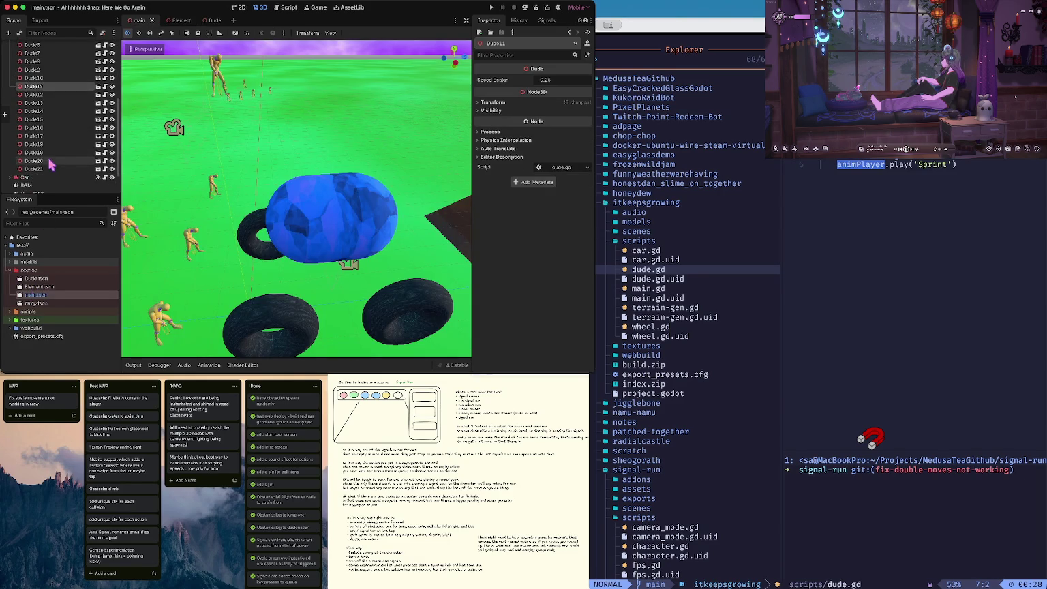
pyautogui.scroll(2, 50, 164)
pyautogui.click(106, 119)
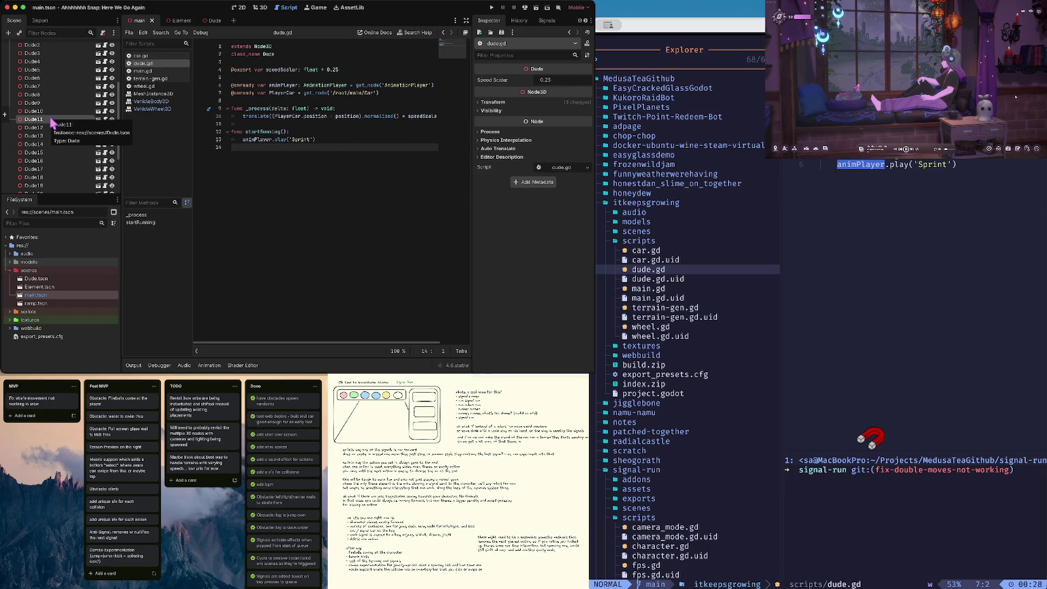
pyautogui.tripleClick(268, 134)
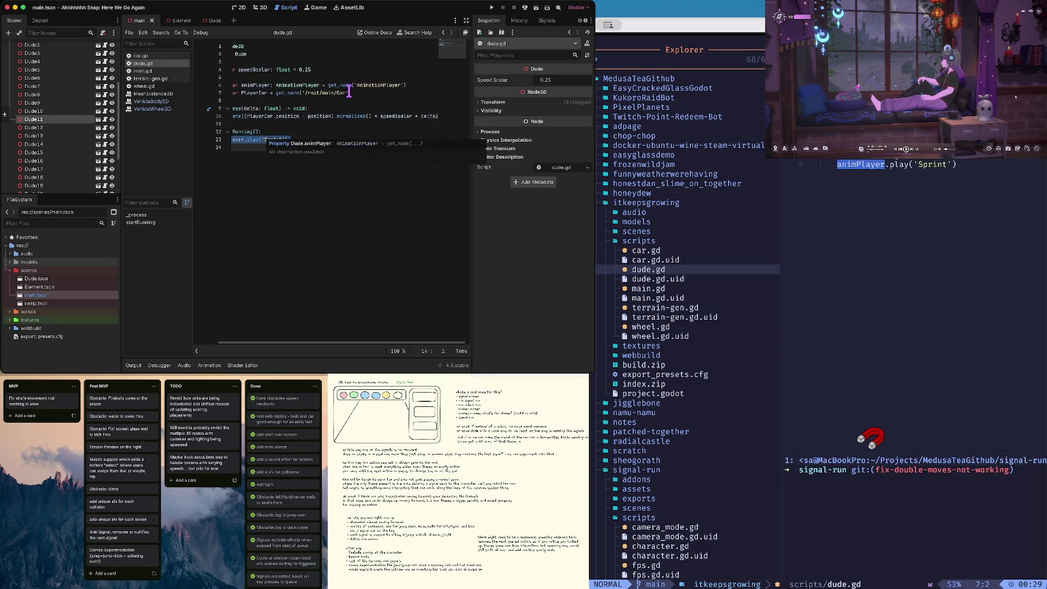
# Step: In the Dude scene, inspect the AnimationPlayer's Root Motion settings
pyautogui.click(60, 119)
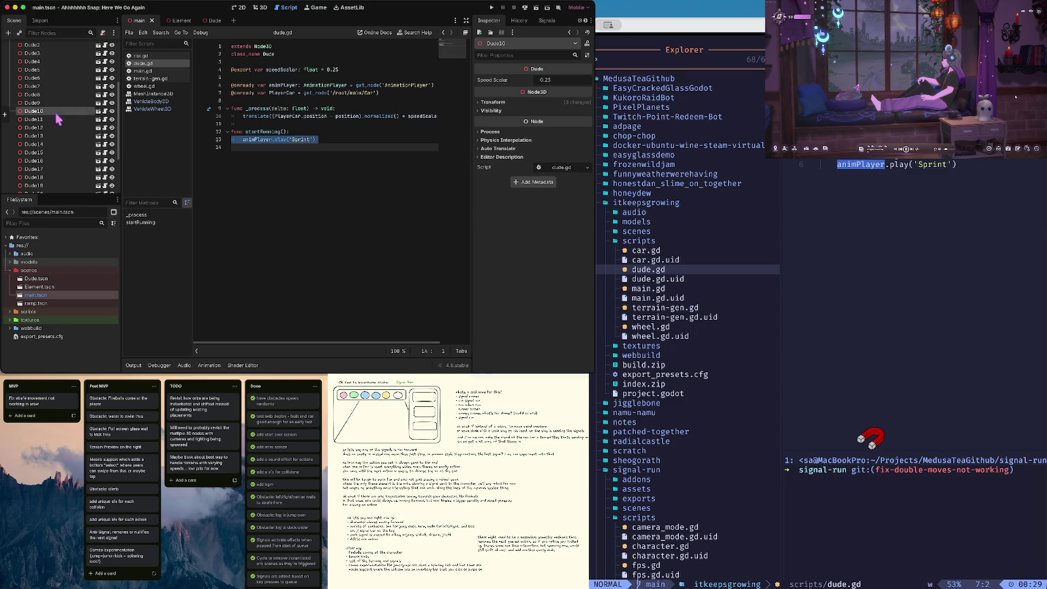
pyautogui.click(98, 120)
pyautogui.click(40, 63)
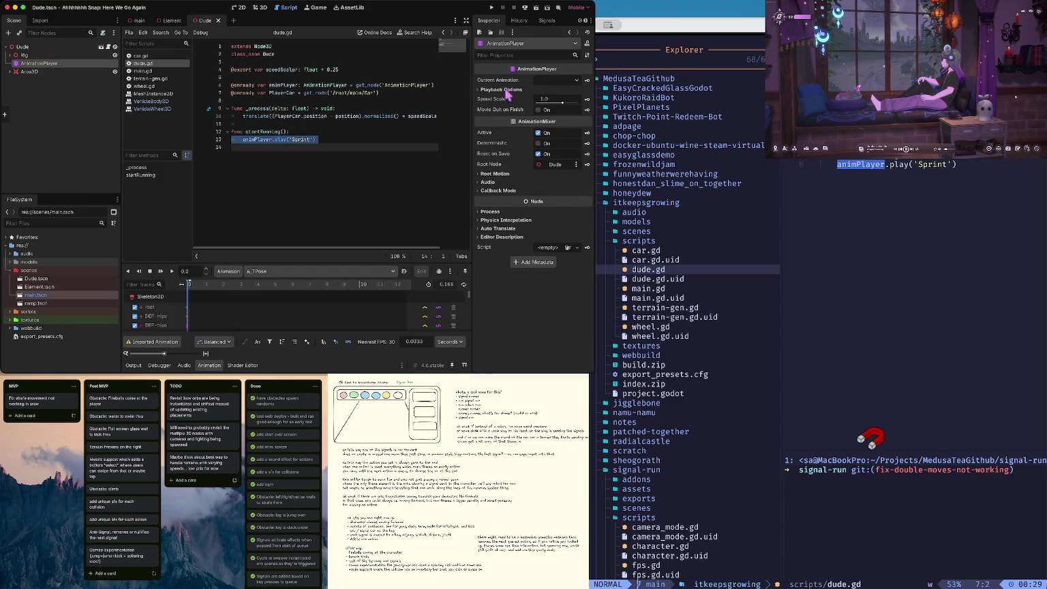
pyautogui.click(51, 58)
pyautogui.click(41, 63)
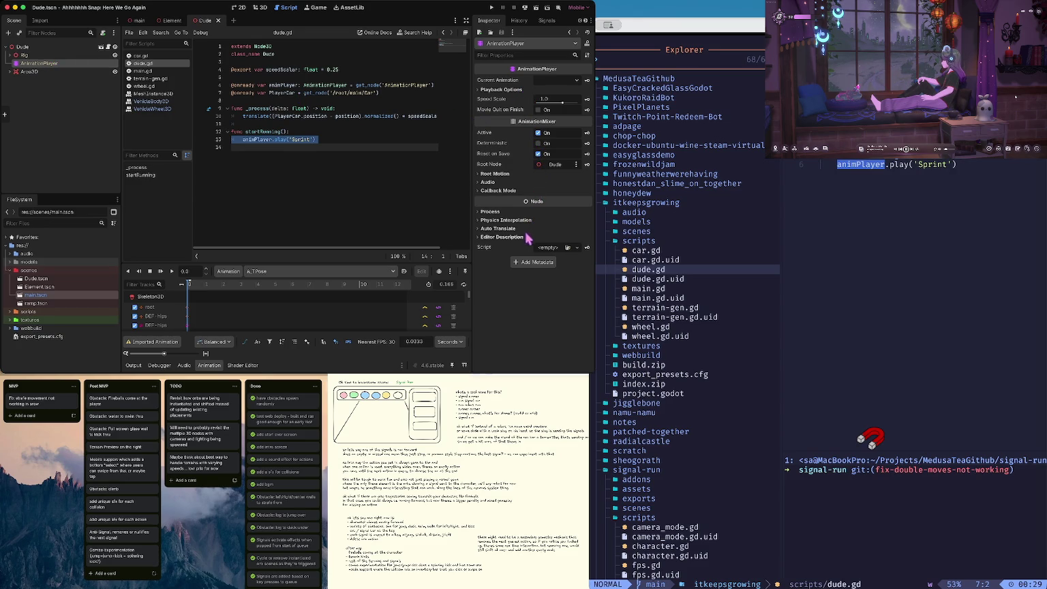
pyautogui.click(495, 174)
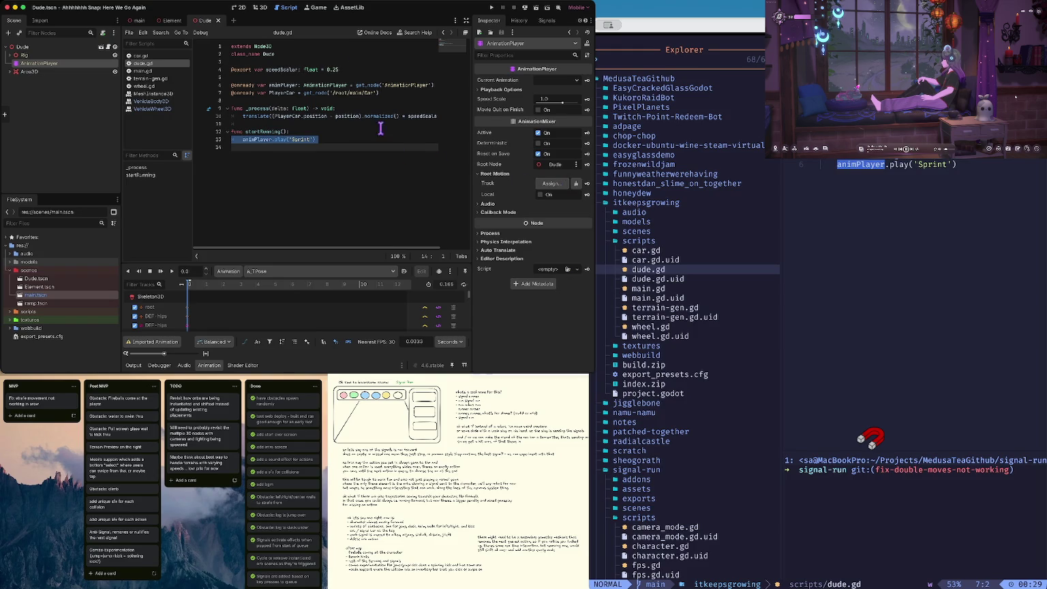
pyautogui.click(345, 64)
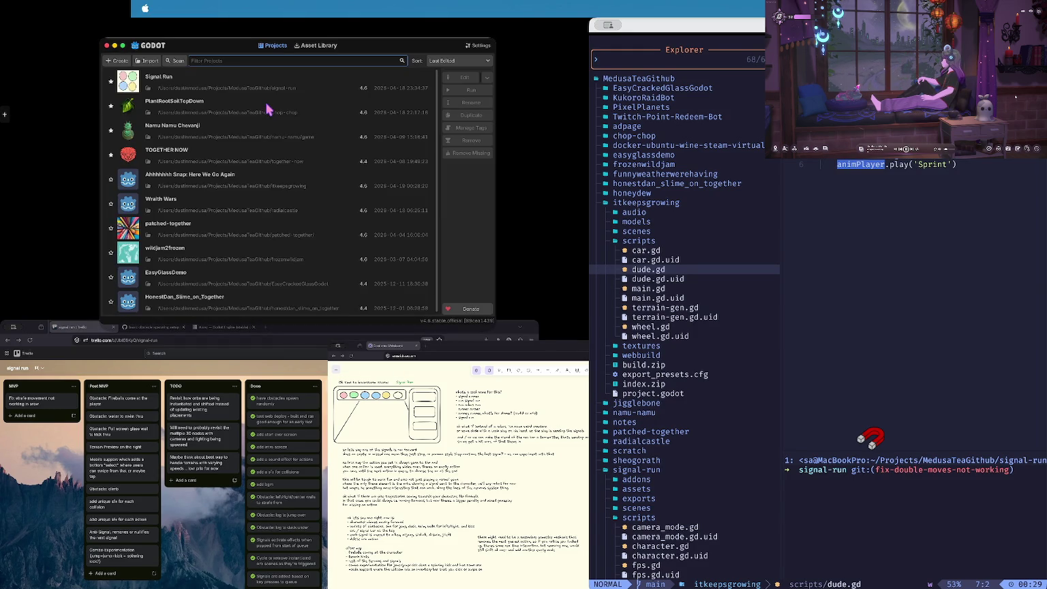
# Step: Open Signal Run and request editing of the imported AnimationLibrary_Godot_Standard model scene
pyautogui.doubleClick(217, 82)
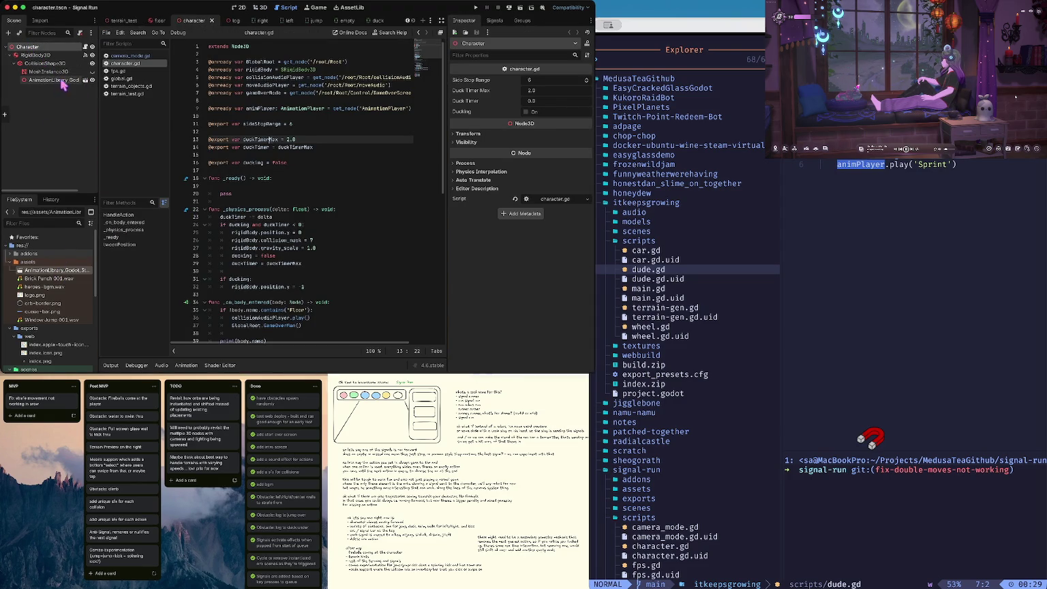
pyautogui.click(333, 108)
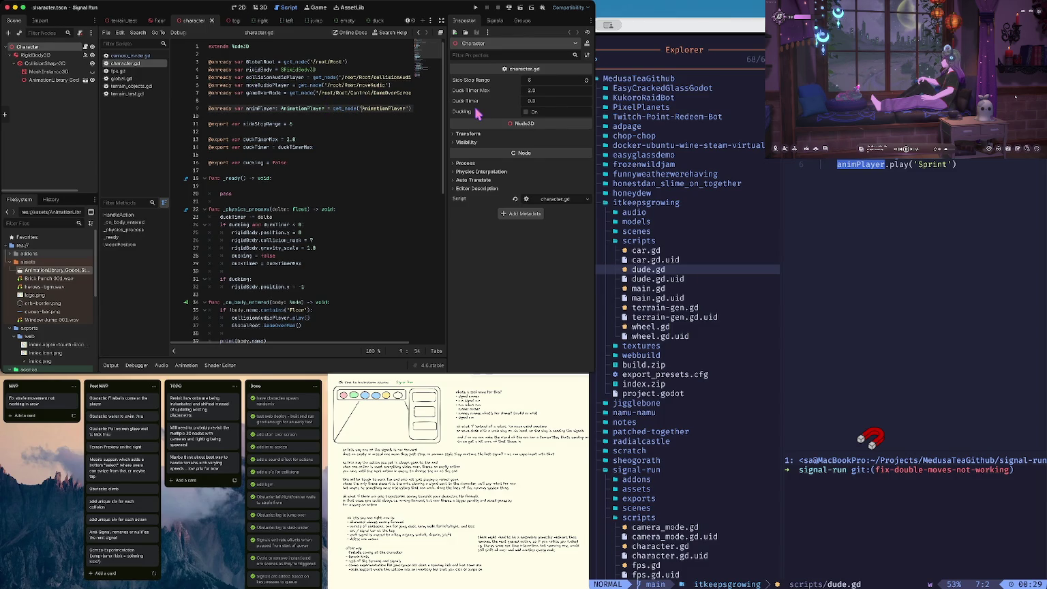
pyautogui.click(61, 80)
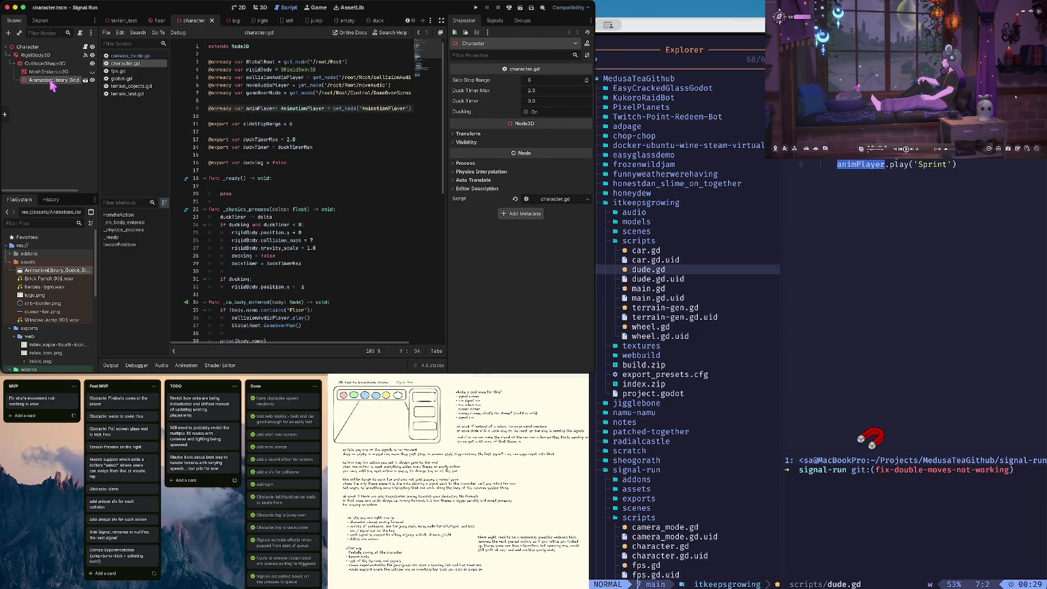
pyautogui.click(85, 80)
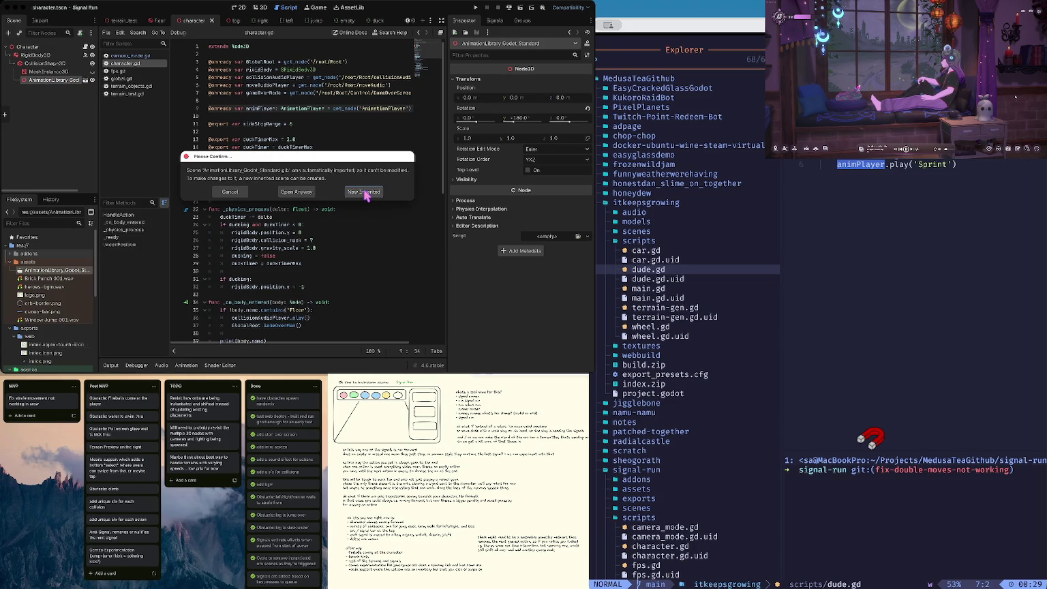
# Step: Create a new inherited scene from the model and rename its root node to Dude
pyautogui.click(364, 193)
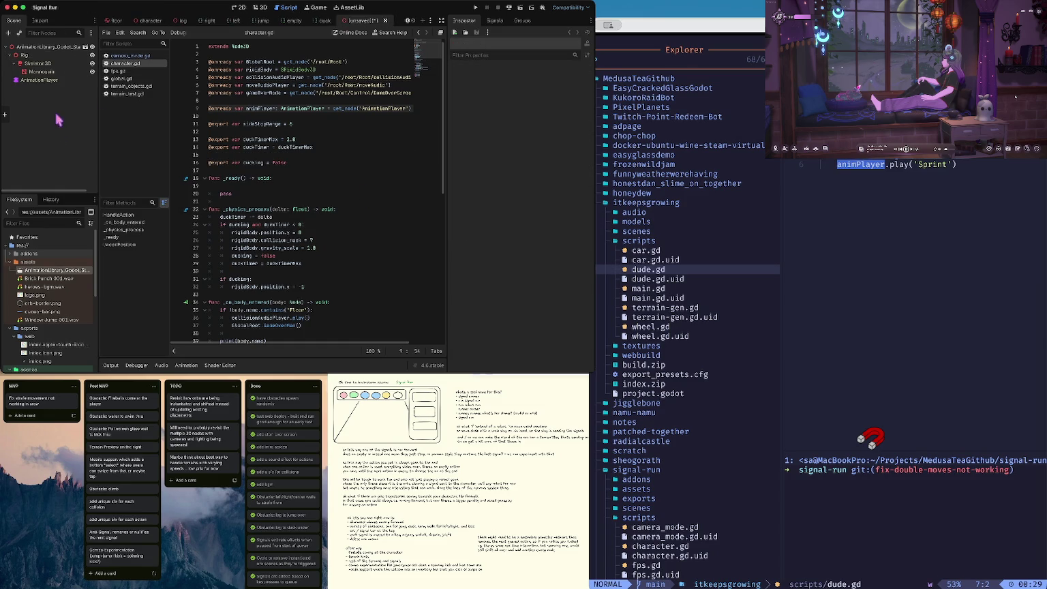
pyautogui.click(44, 49)
pyautogui.click(43, 49)
pyautogui.write('D')
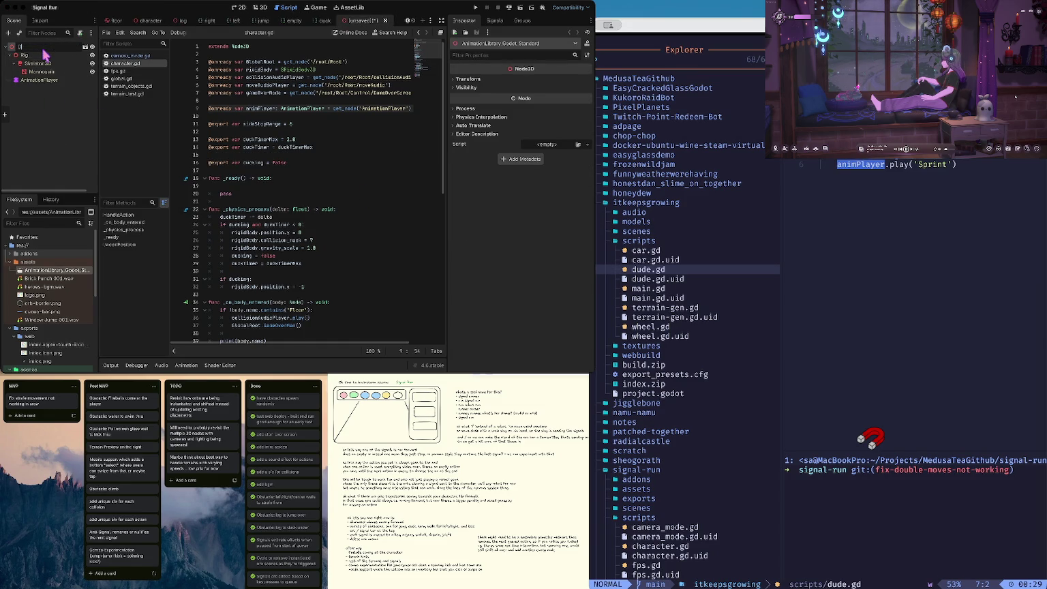
pyautogui.press('Return')
# Step: Save the inherited scene as dude.tscn in the scenes folder
pyautogui.hotkey('ctrl', 's')
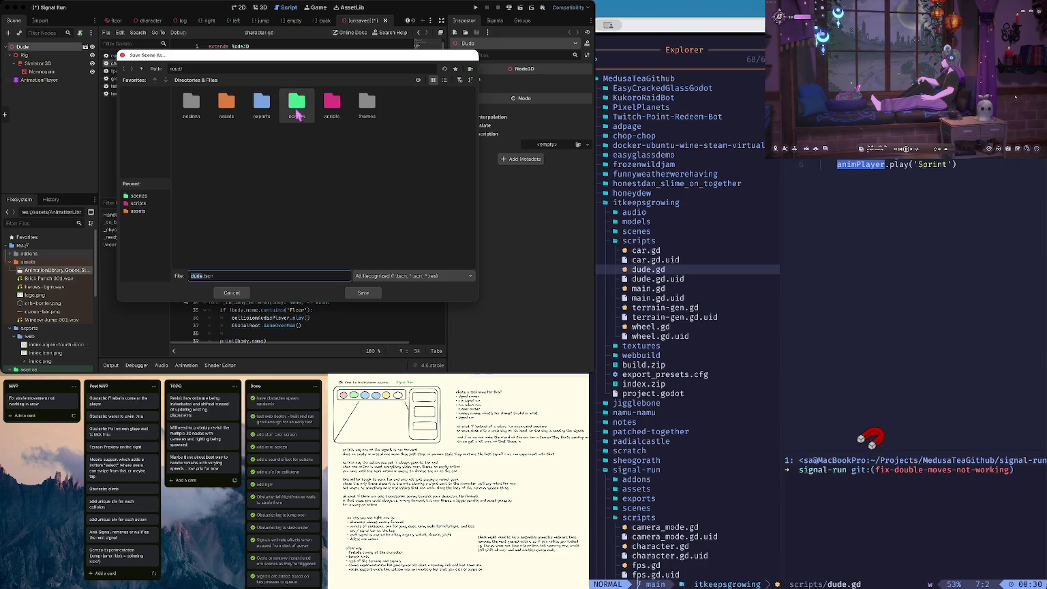
pyautogui.doubleClick(297, 105)
pyautogui.click(358, 292)
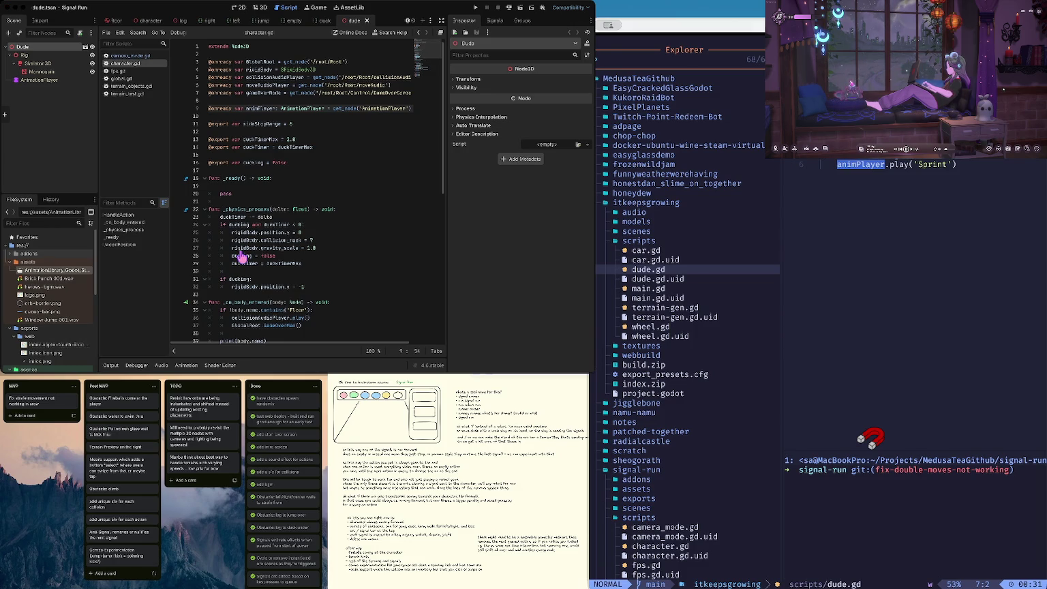
# Step: In Neovim, yank character.gd's line-13 animPlayer.play('Sprint') and open an empty line below it
pyautogui.press('j')
pyautogui.press('j')
pyautogui.press('j')
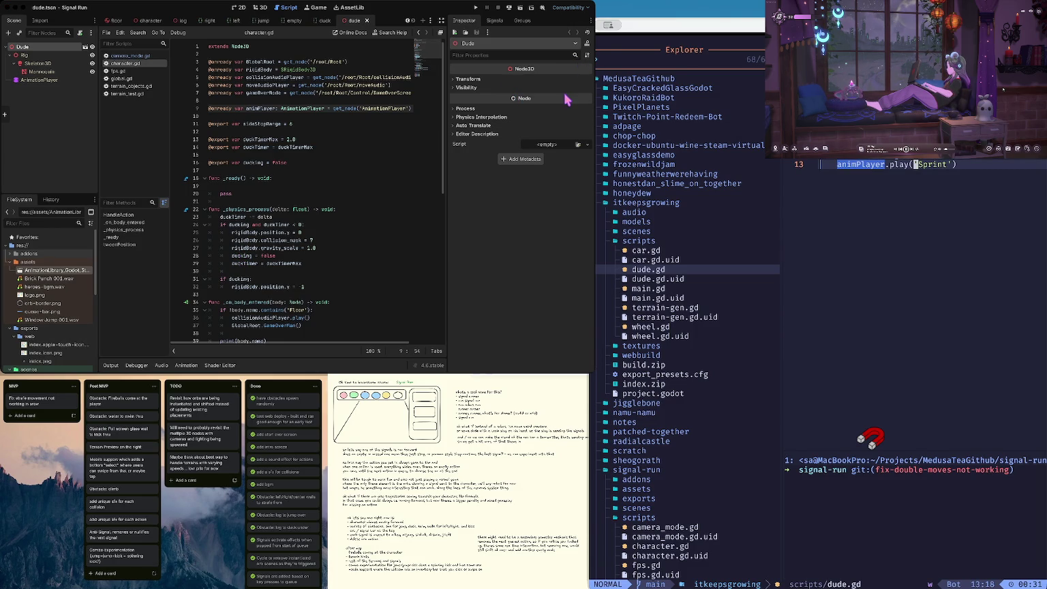
pyautogui.press('0')
pyautogui.press('y')
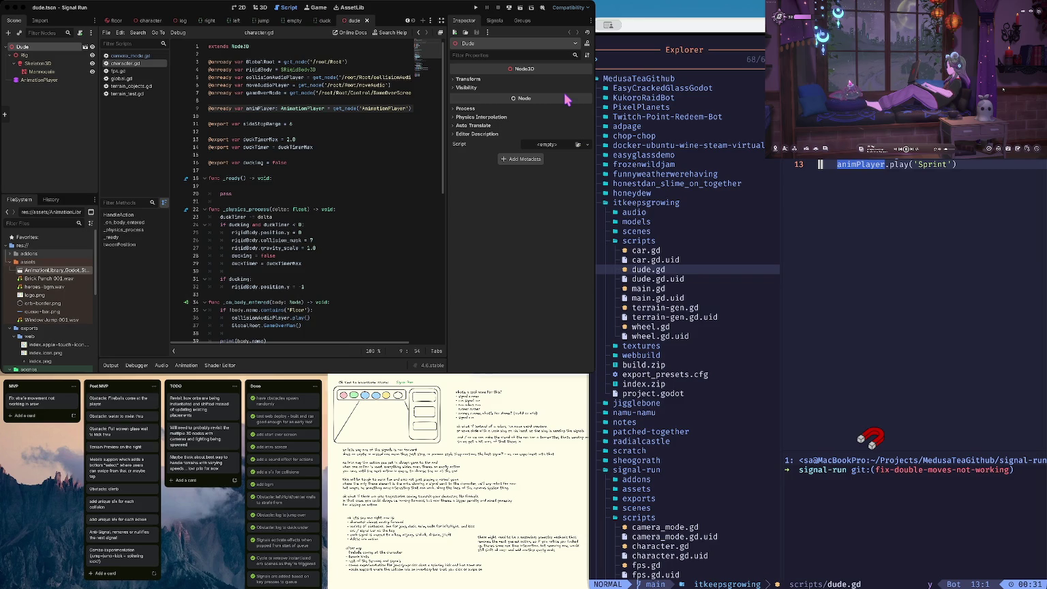
pyautogui.press('q')
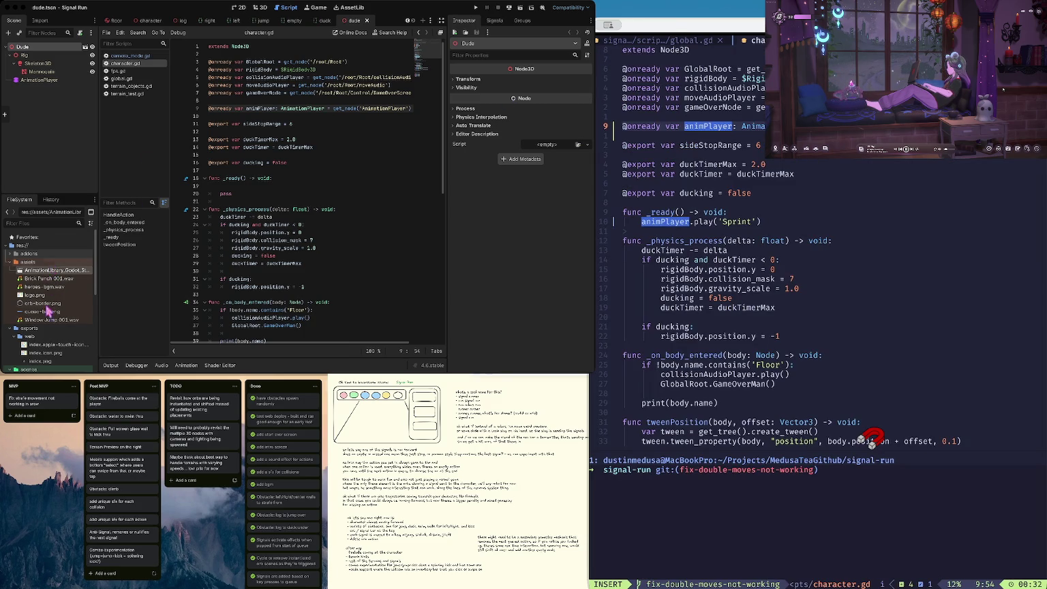
pyautogui.scroll(-5, 47, 307)
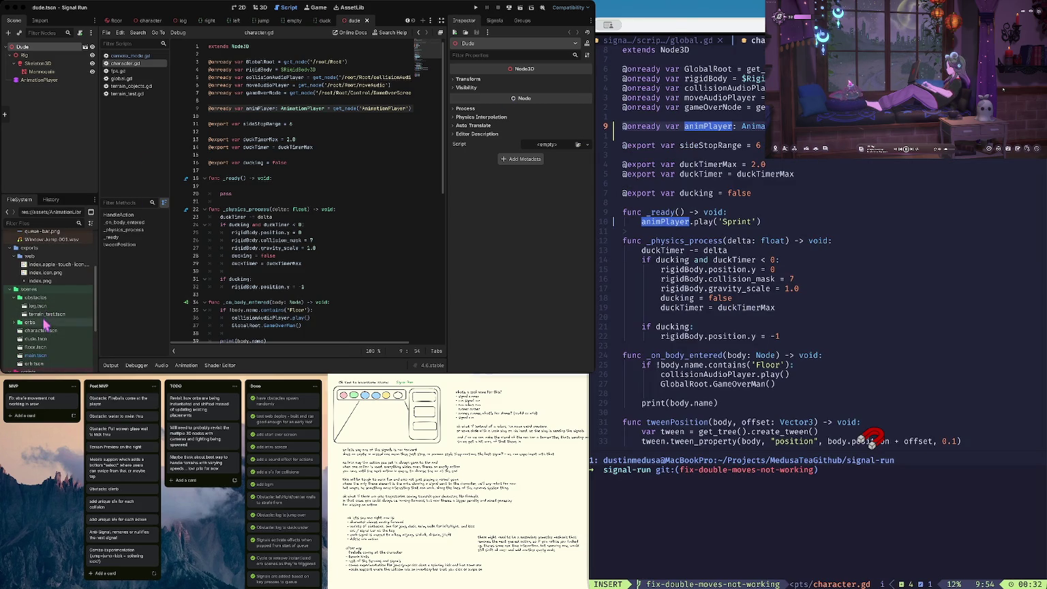
pyautogui.press('Return')
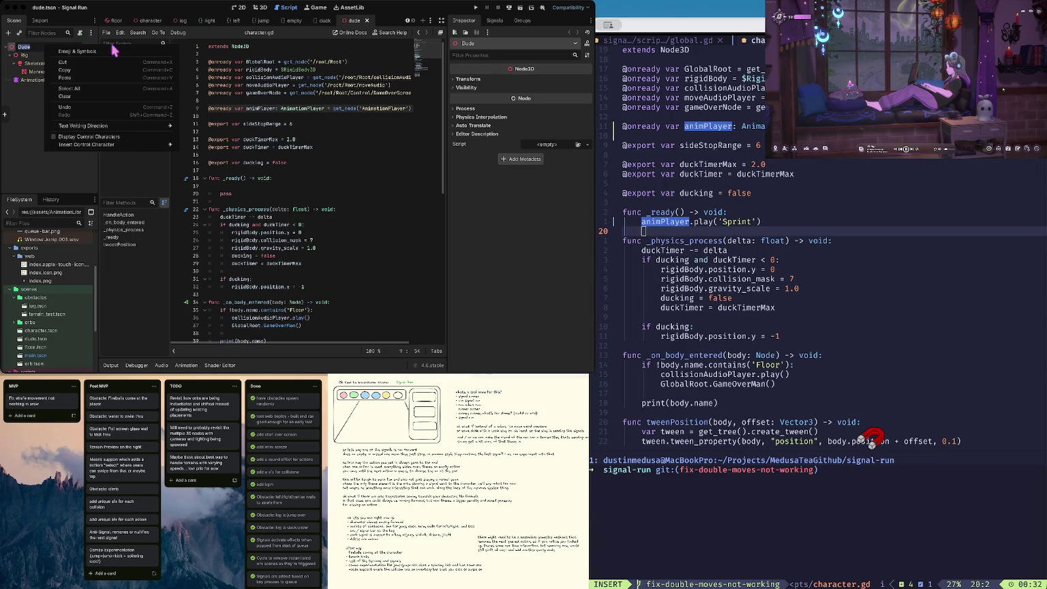
# Step: Attach a new script dude.gd in the scripts folder to the Dude root node
pyautogui.rightClick(31, 48)
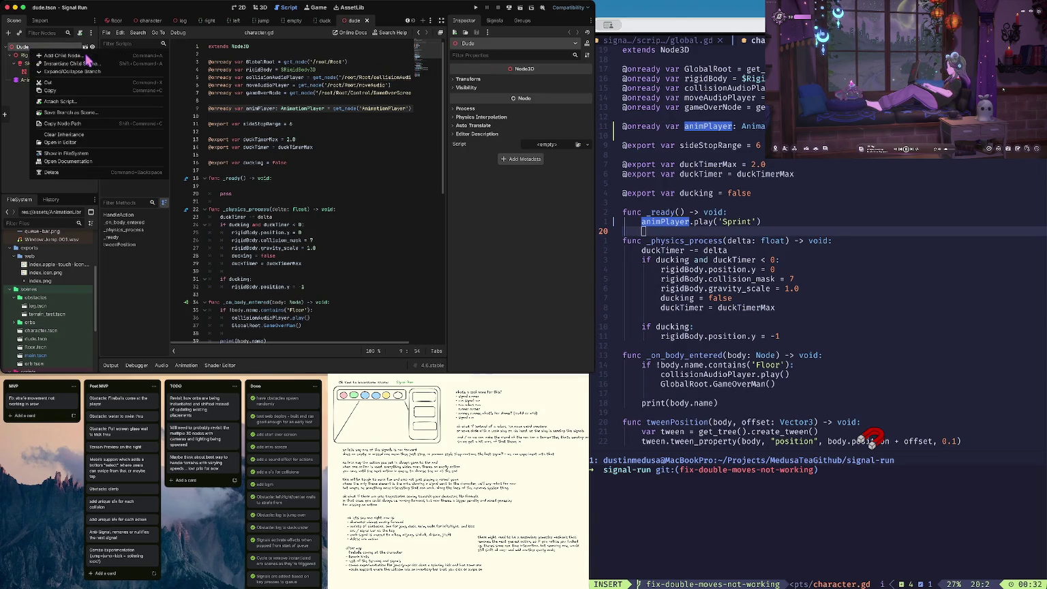
pyautogui.click(60, 101)
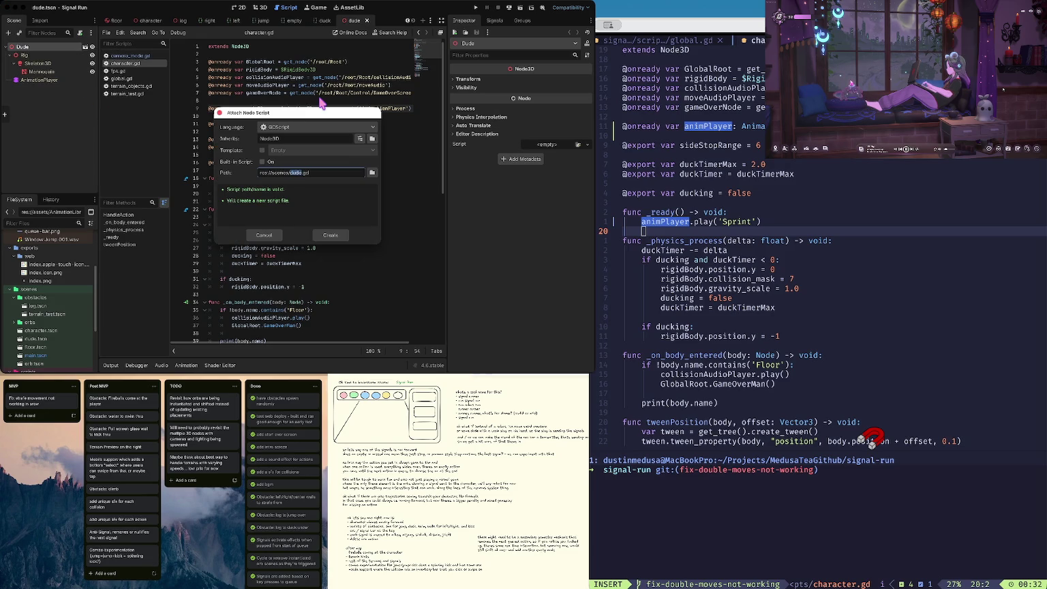
pyautogui.moveTo(296, 173); pyautogui.dragTo(279, 173)
pyautogui.press('BackSpace')
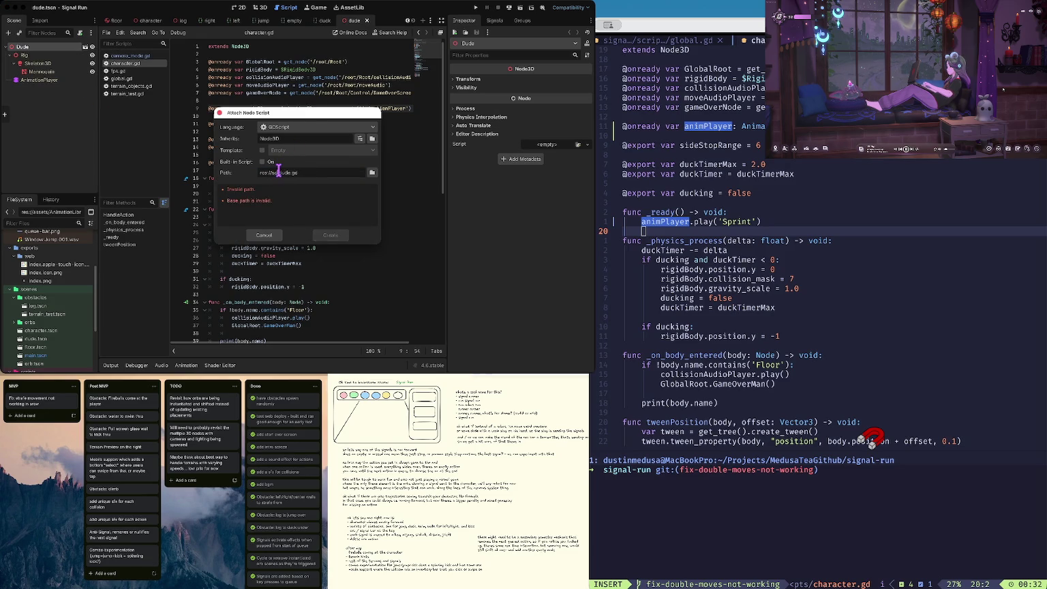
pyautogui.write('ripts')
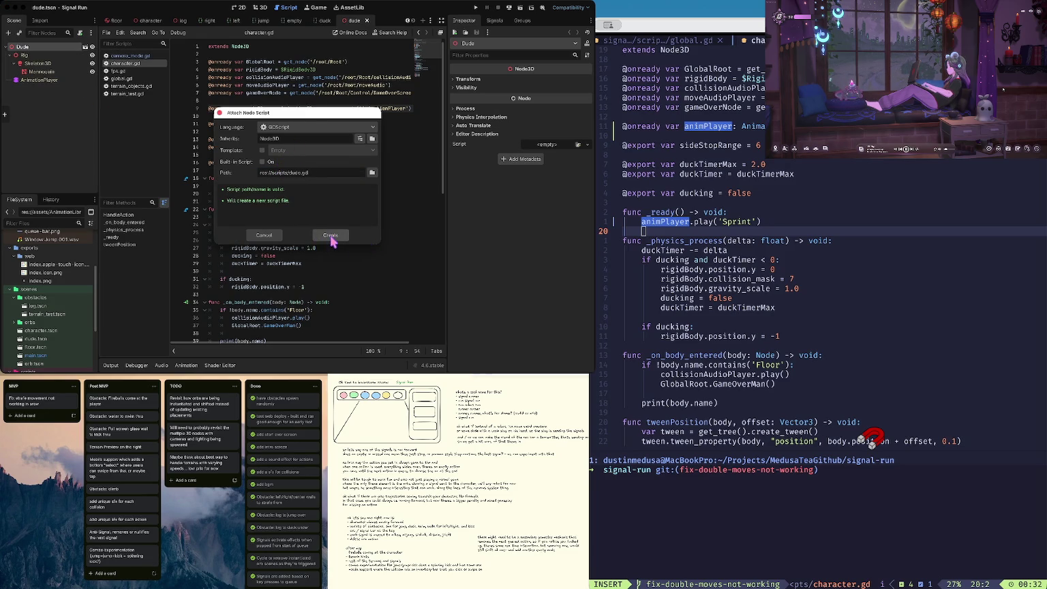
pyautogui.click(331, 235)
# Step: Cut the animPlayer declaration line out of character.gd
pyautogui.click(295, 54)
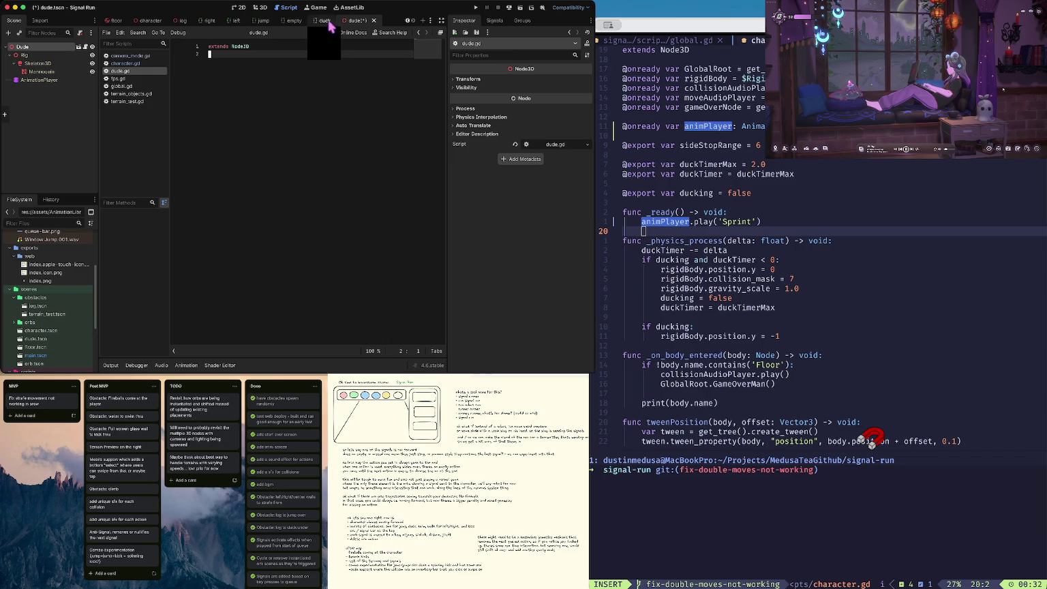
pyautogui.click(150, 21)
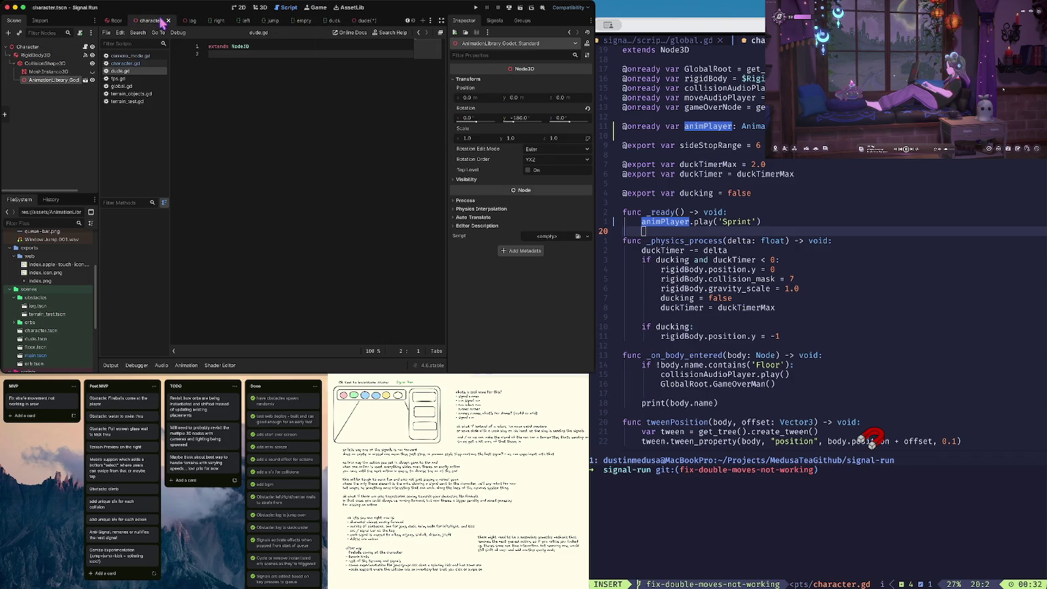
pyautogui.click(129, 63)
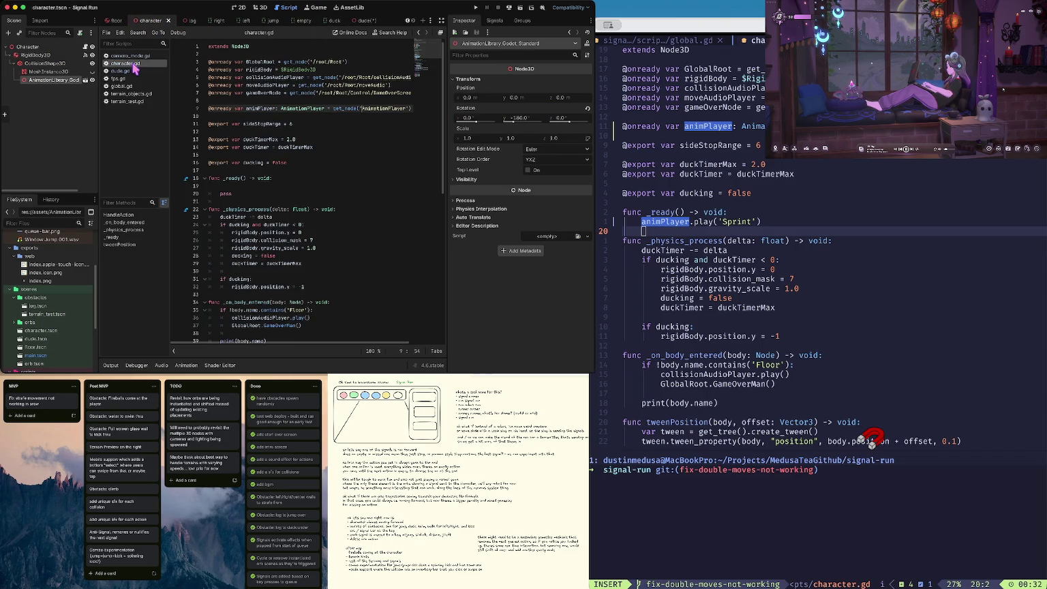
pyautogui.hotkey('ctrl', 'x')
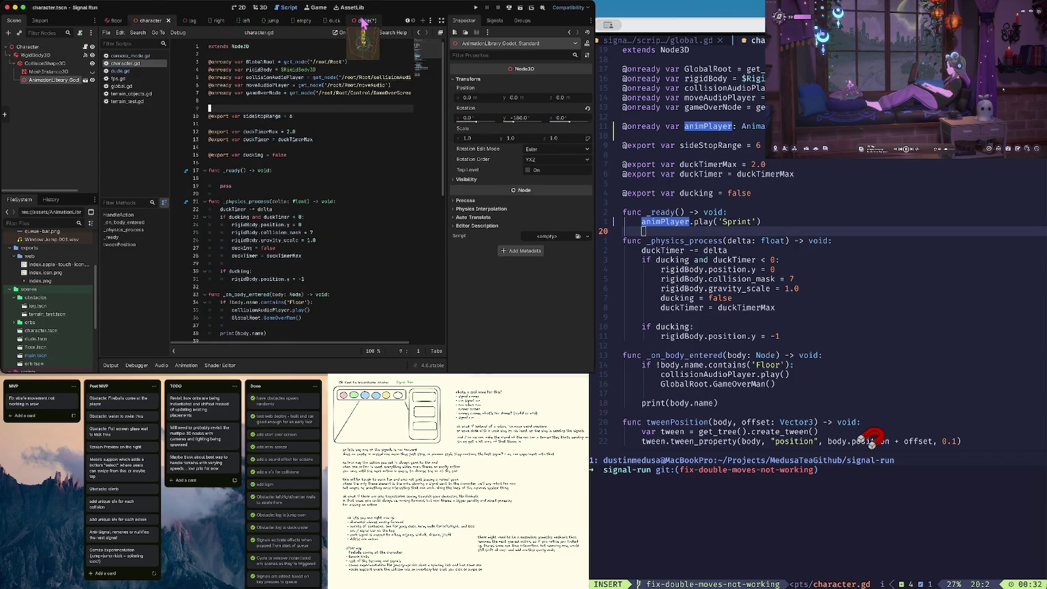
# Step: Paste the animPlayer declaration into dude.gd and add a _ready function
pyautogui.click(360, 21)
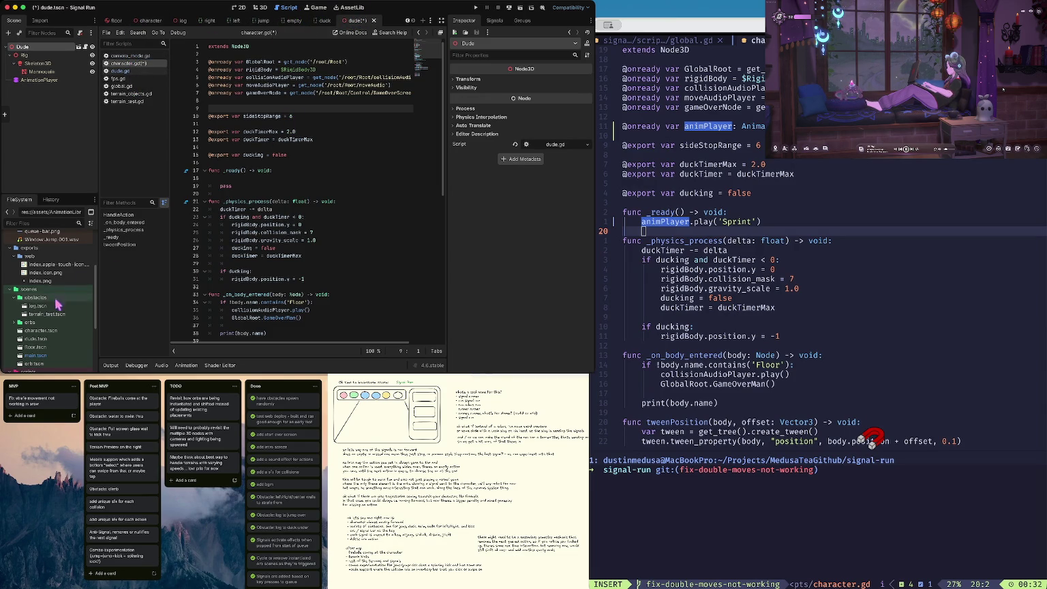
pyautogui.scroll(-5, 59, 315)
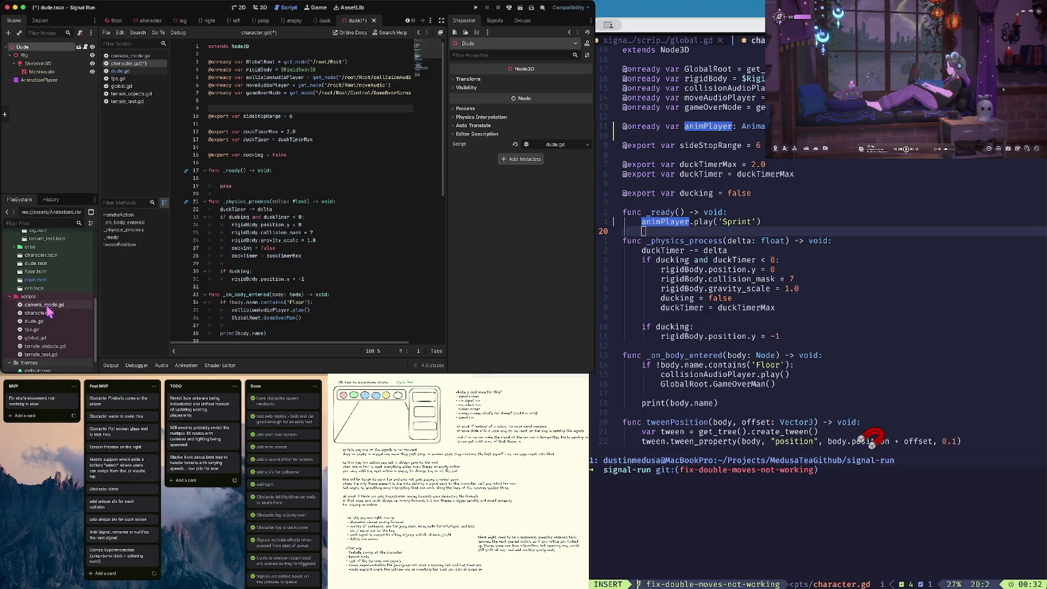
pyautogui.doubleClick(49, 321)
pyautogui.press('Return')
pyautogui.press('super+v')
pyautogui.press('Return')
pyautogui.press('Return')
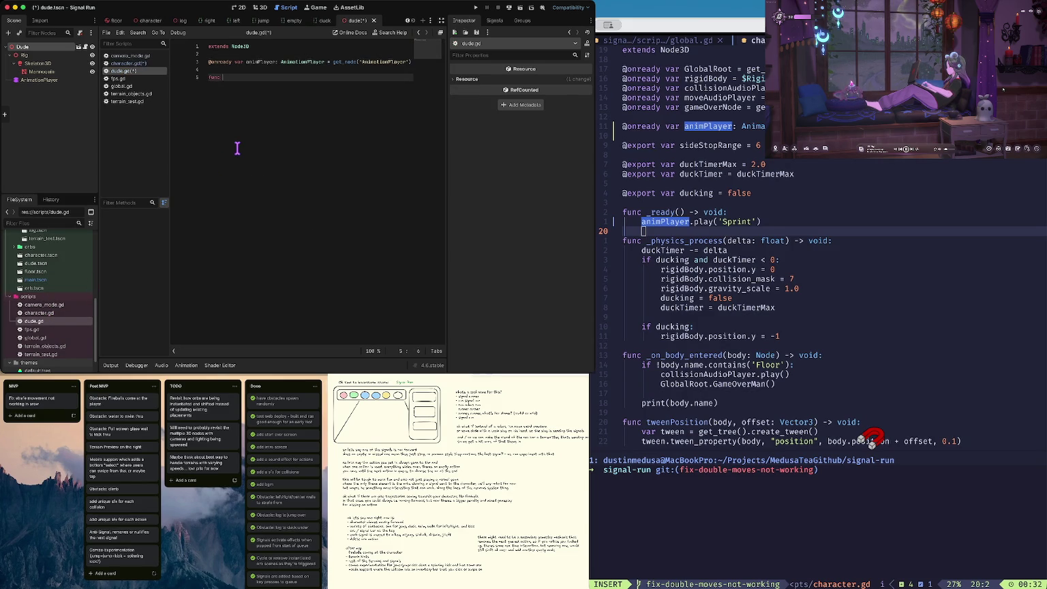
pyautogui.write('_read')
pyautogui.press('Return')
pyautogui.press('Return')
# Step: Put animPlayer.play('Sprint') inside dude.gd's _ready and save all scripts
pyautogui.write('animPlayer.')
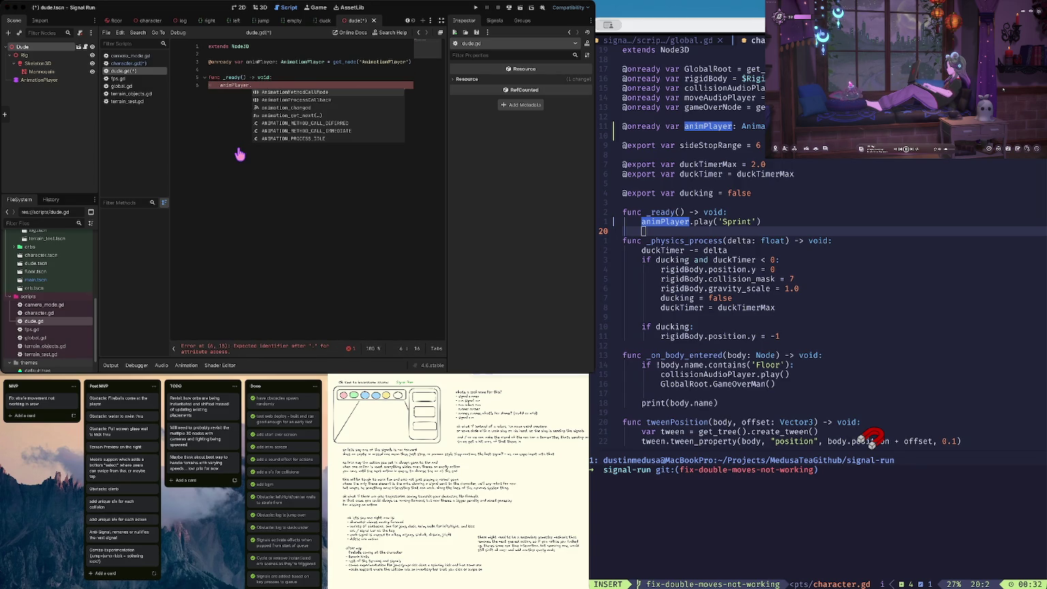
pyautogui.write('k')
pyautogui.press('Escape')
pyautogui.press('k')
pyautogui.press('y')
pyautogui.press('y')
pyautogui.click(244, 121)
pyautogui.press('super+BackSpace')
pyautogui.press('super+v')
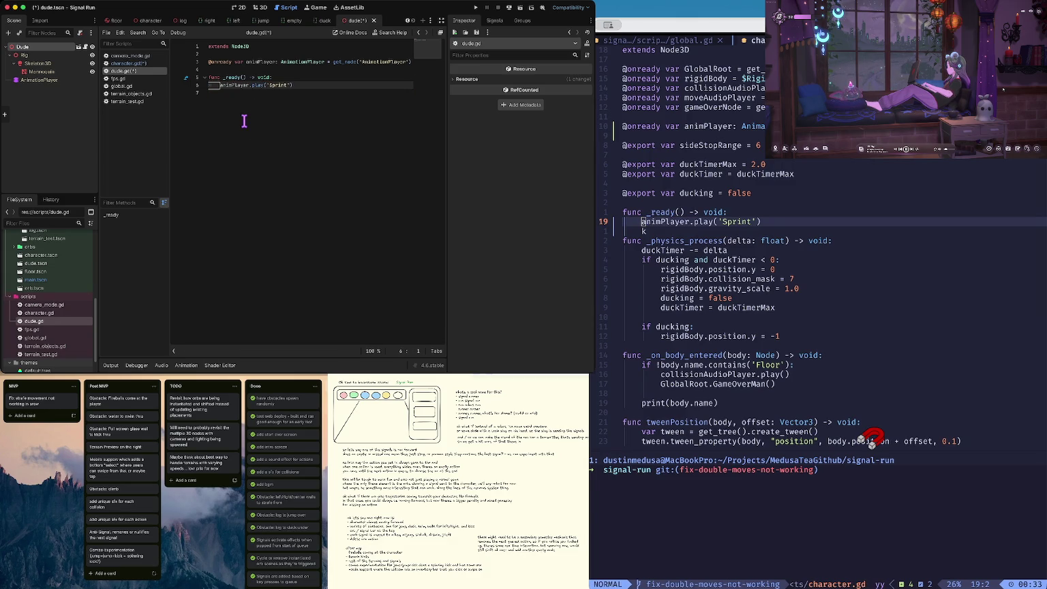
pyautogui.press('super+s')
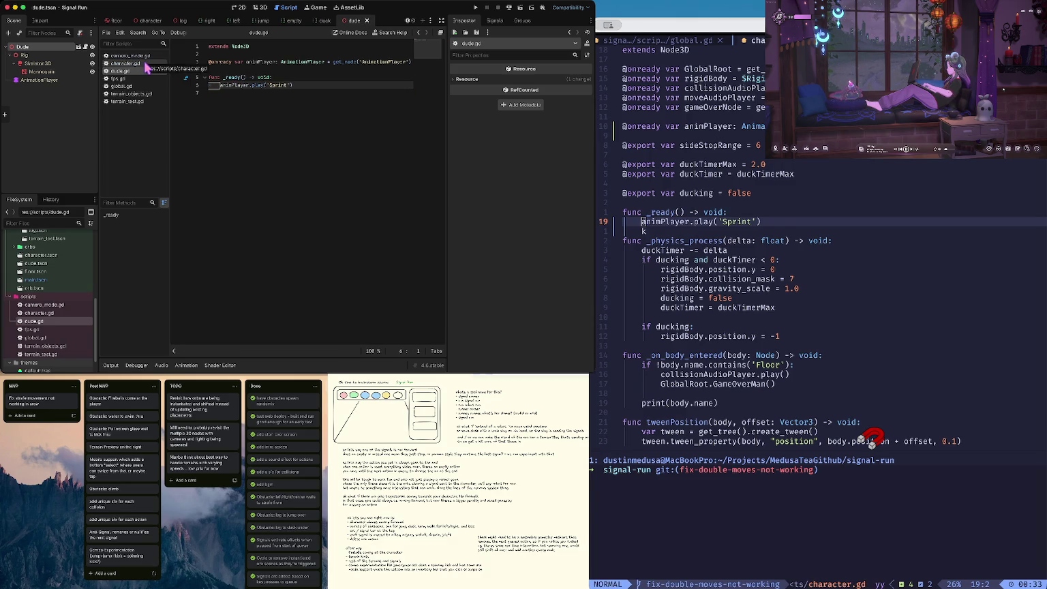
# Step: Reload the changed character.gd in Neovim and check git status in its terminal
pyautogui.click(145, 65)
pyautogui.click(253, 179)
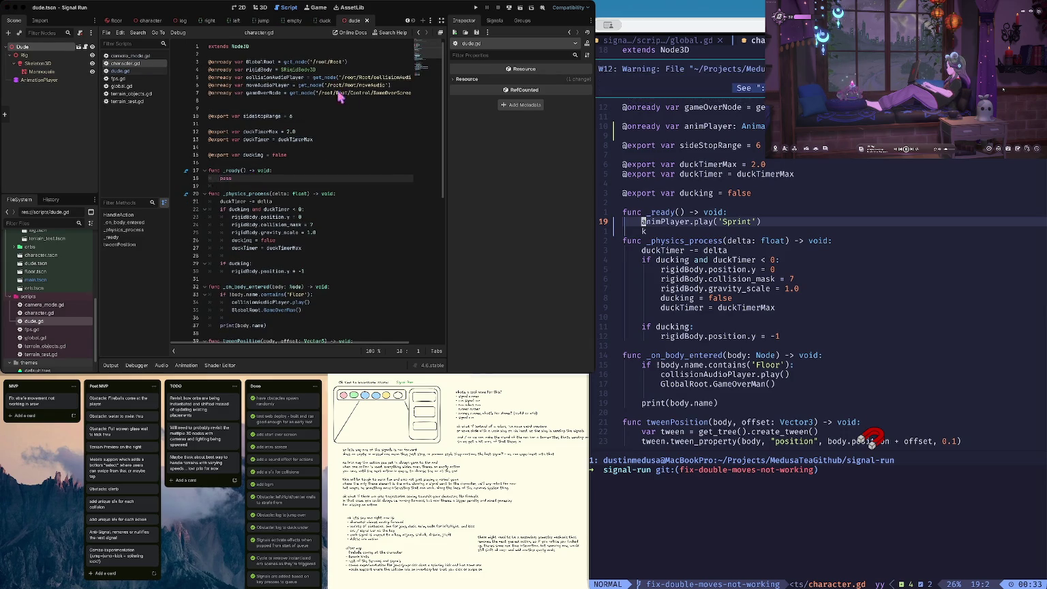
pyautogui.press('l')
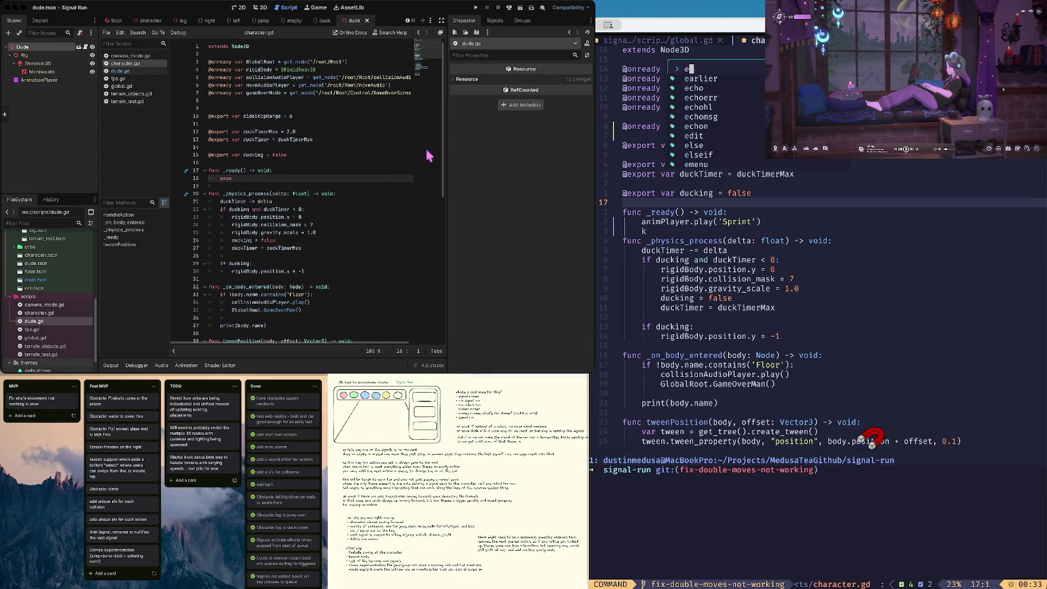
pyautogui.press('n')
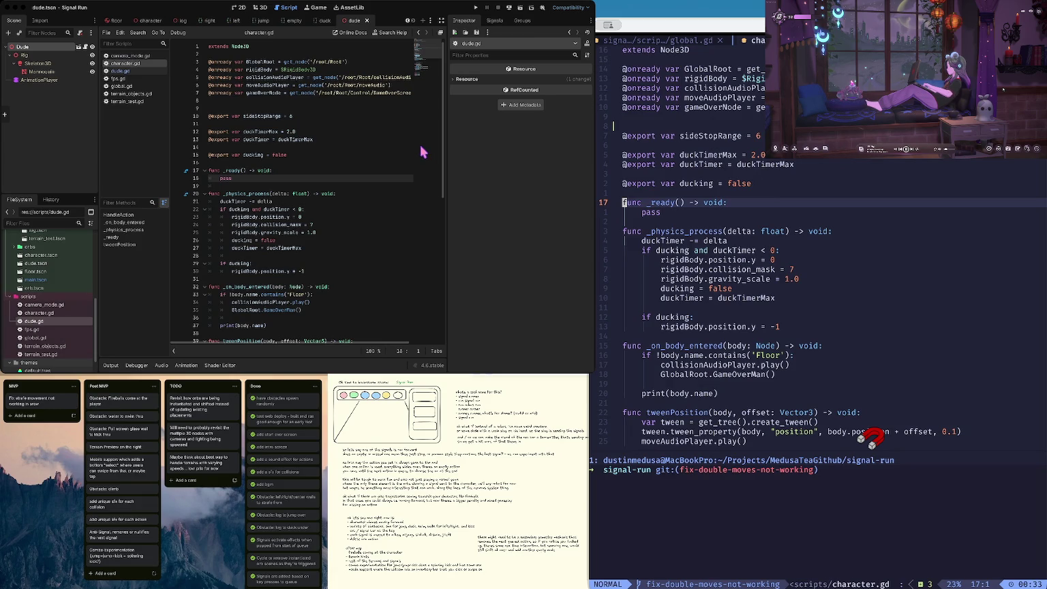
pyautogui.hotkey('ctrl', 'j')
pyautogui.click(275, 232)
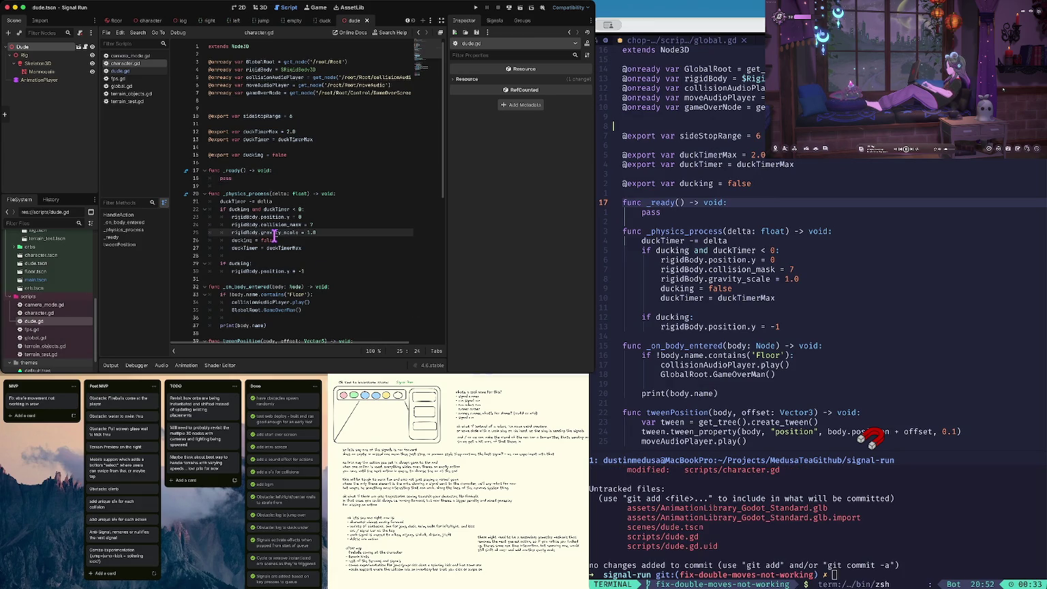
# Step: Play-test the game, strafing the character left and right, then stop it
pyautogui.press('super+b')
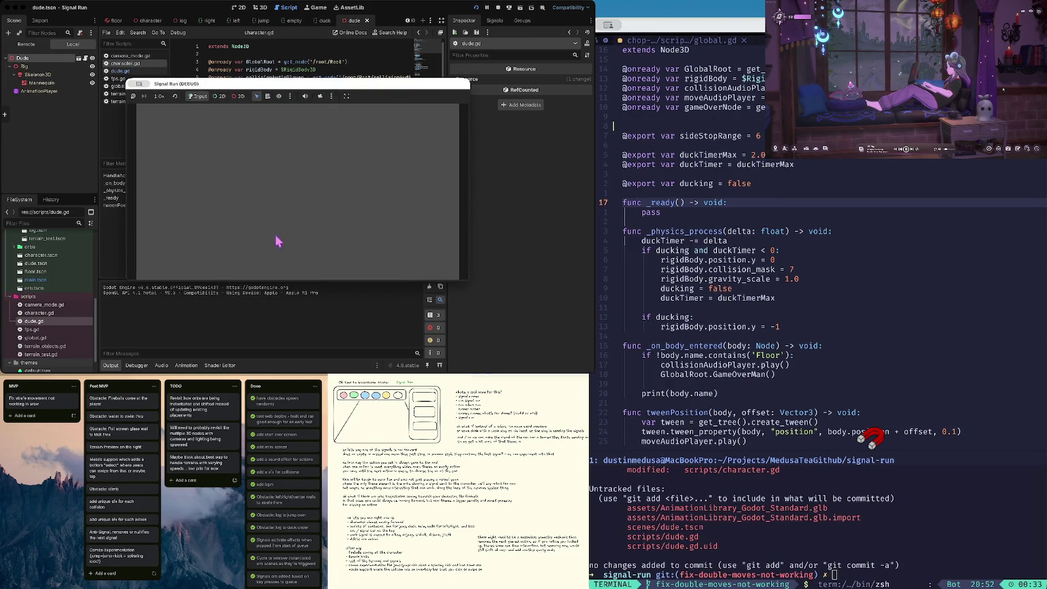
pyautogui.click(305, 222)
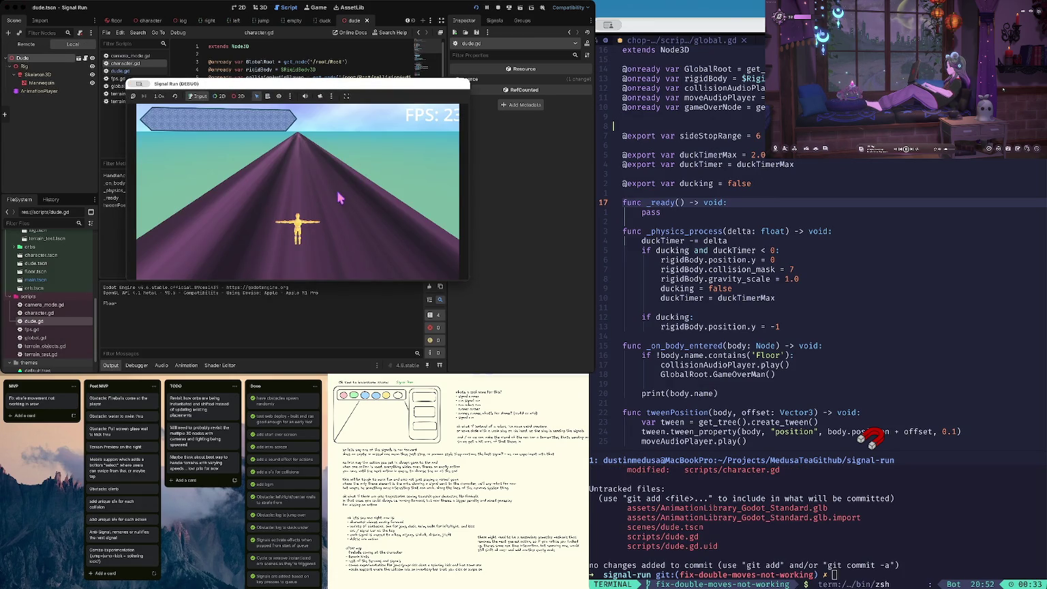
pyautogui.press('Left')
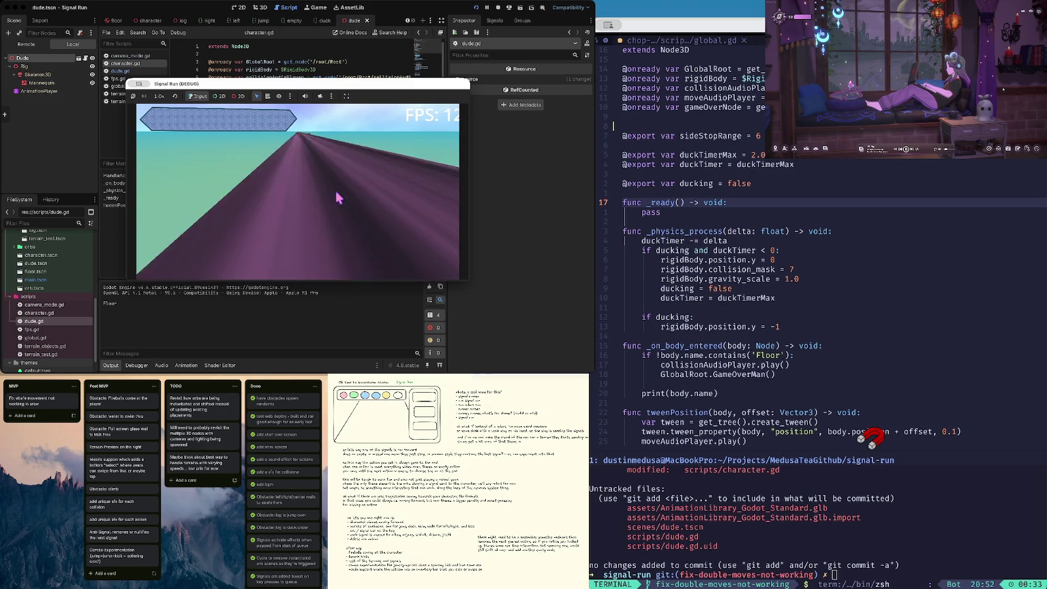
pyautogui.press('Right')
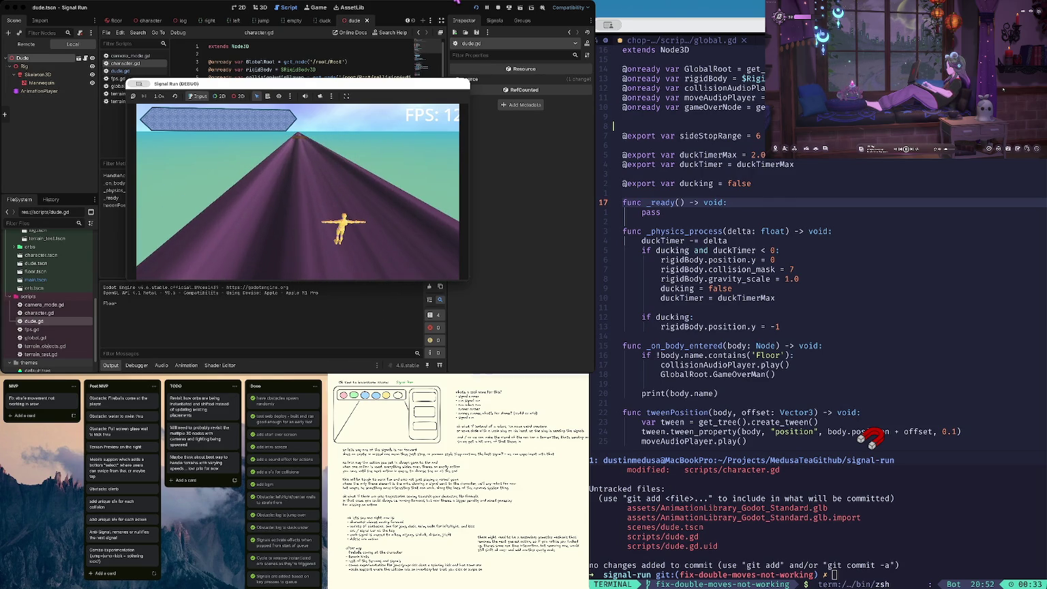
pyautogui.click(498, 7)
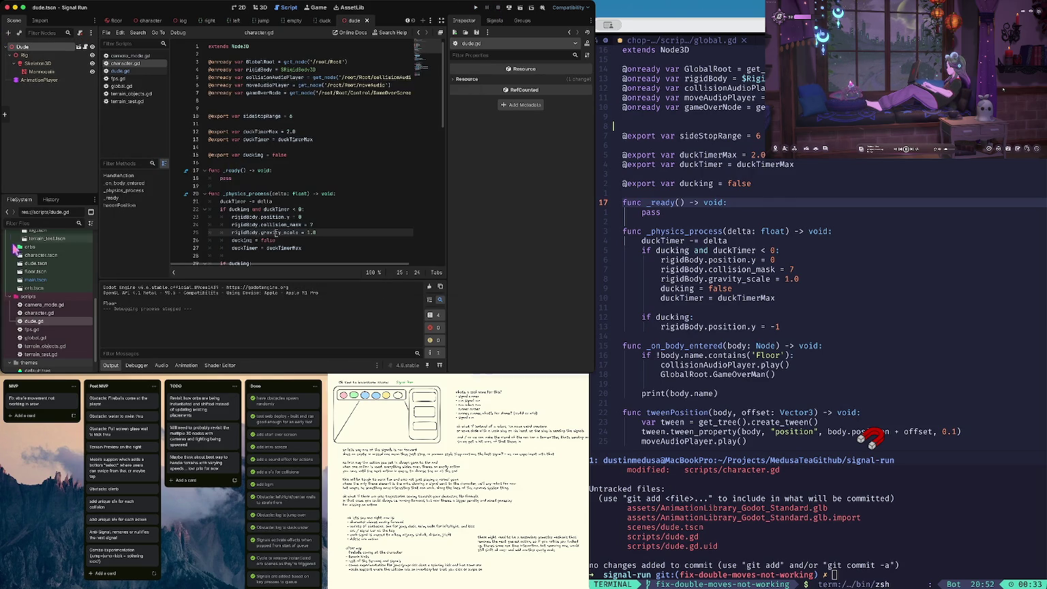
pyautogui.doubleClick(38, 281)
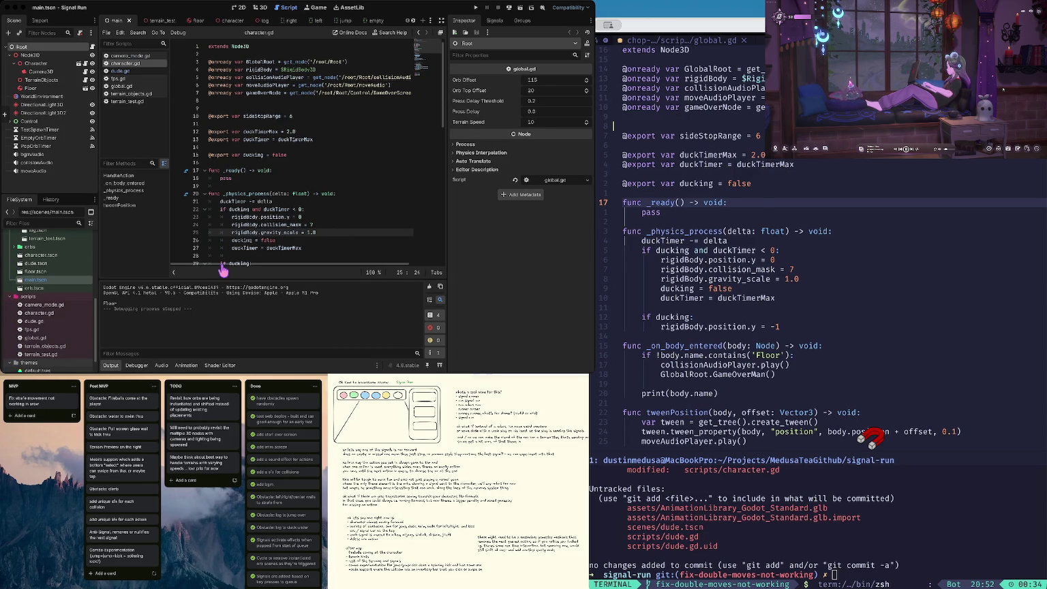
# Step: Delete the leftover blank line 9 in character.gd
pyautogui.click(309, 146)
pyautogui.click(261, 107)
pyautogui.press('Delete')
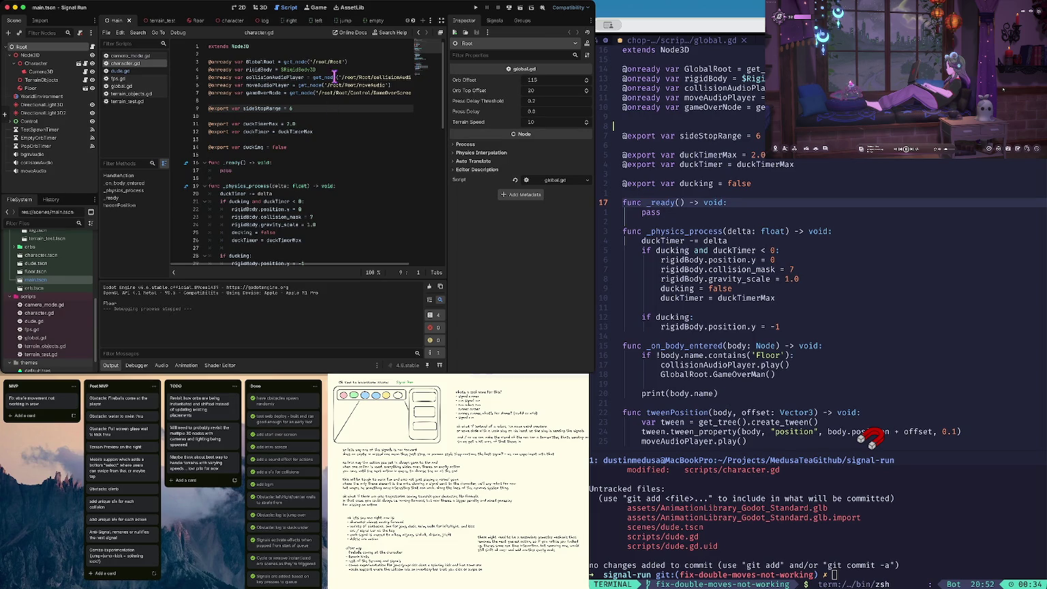
# Step: Delete the AnimationLibrary_Godot_Standard node from the character scene
pyautogui.click(41, 64)
pyautogui.click(78, 63)
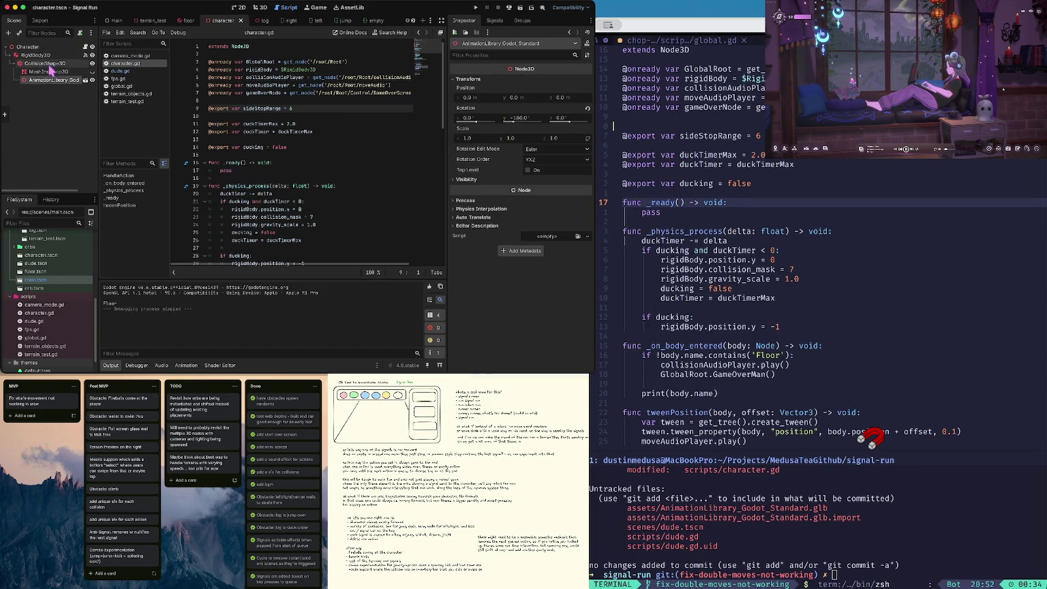
pyautogui.rightClick(64, 81)
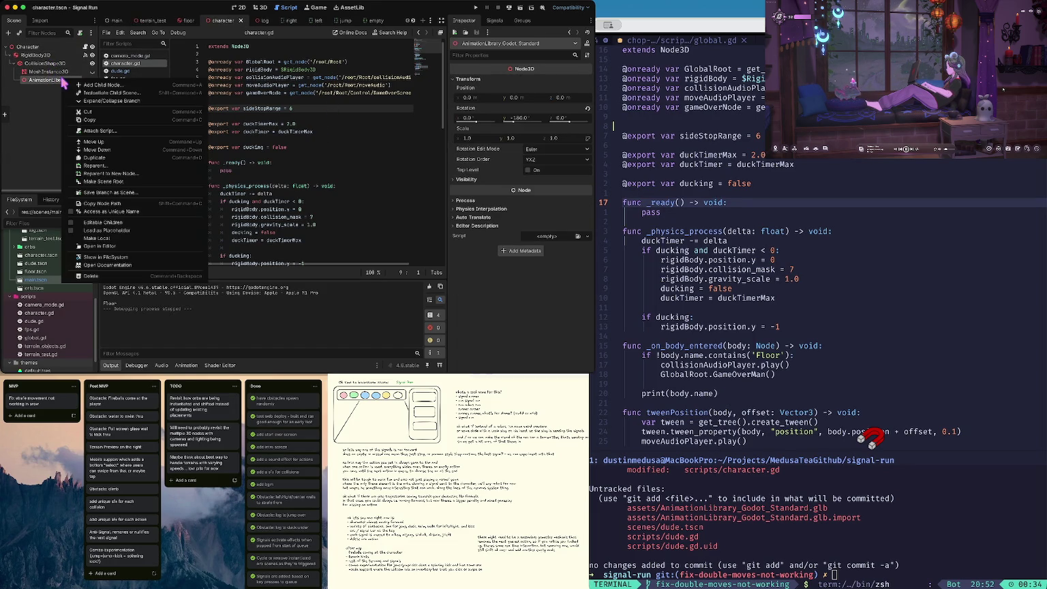
pyautogui.click(89, 275)
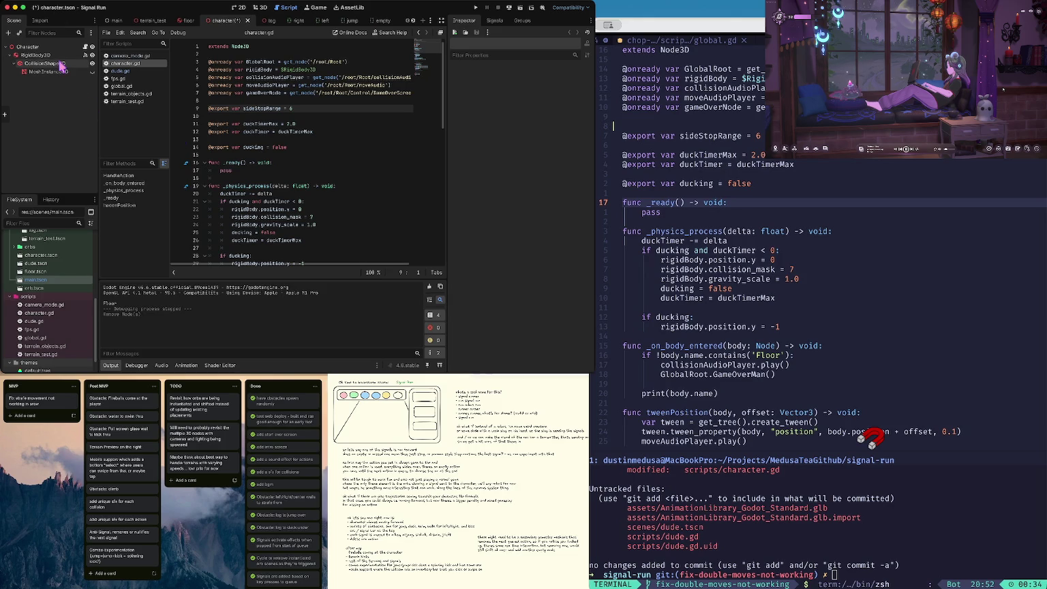
pyautogui.click(58, 63)
# Step: Instance dude.tscn under CollisionShape3D, save the character scene and run the game
pyautogui.rightClick(58, 63)
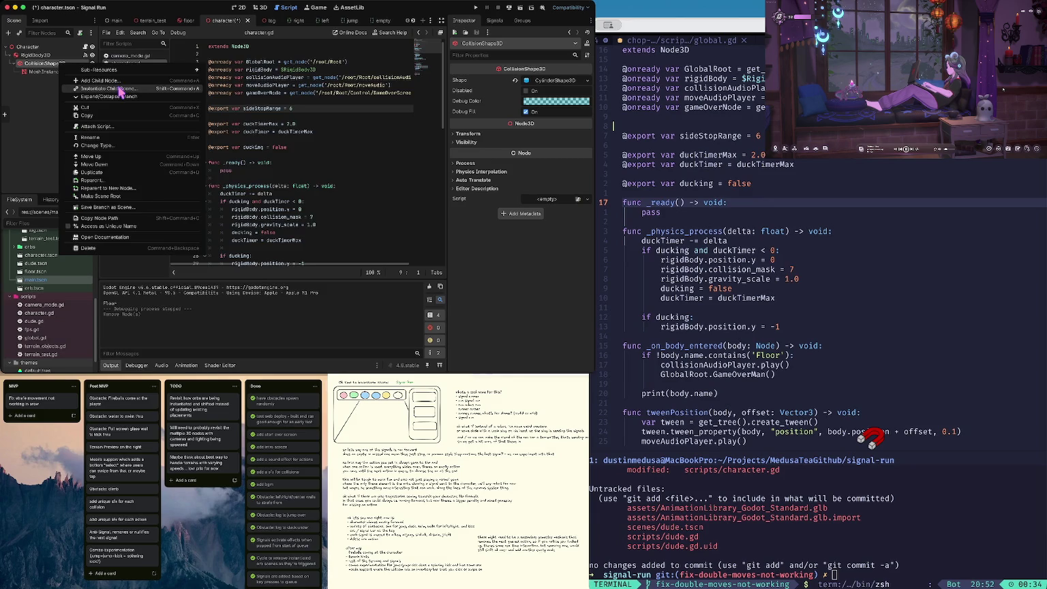
pyautogui.click(120, 89)
pyautogui.doubleClick(226, 129)
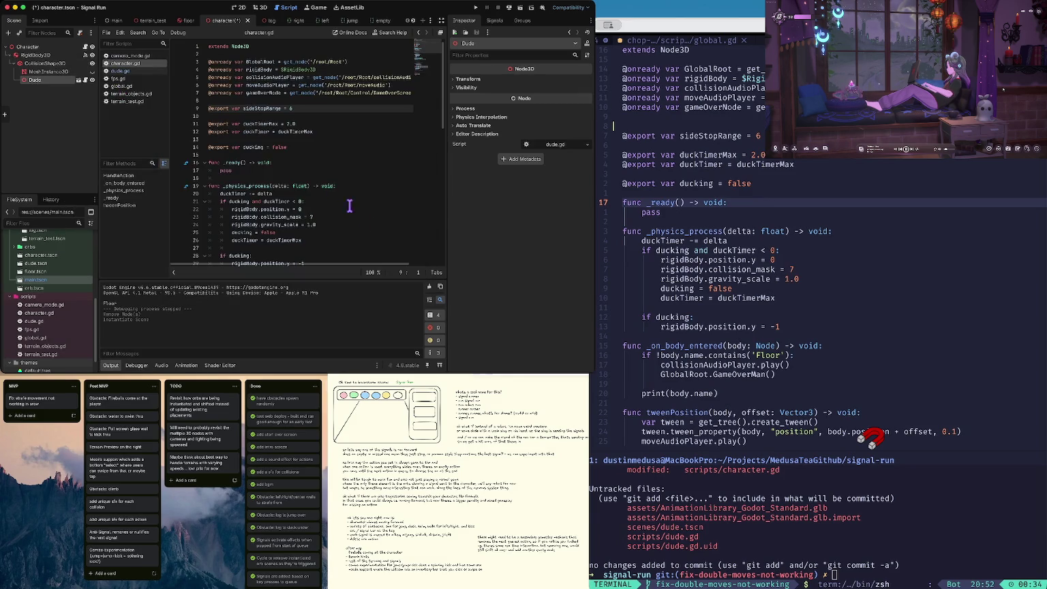
pyautogui.hotkey('ctrl', 's')
pyautogui.press('super+b')
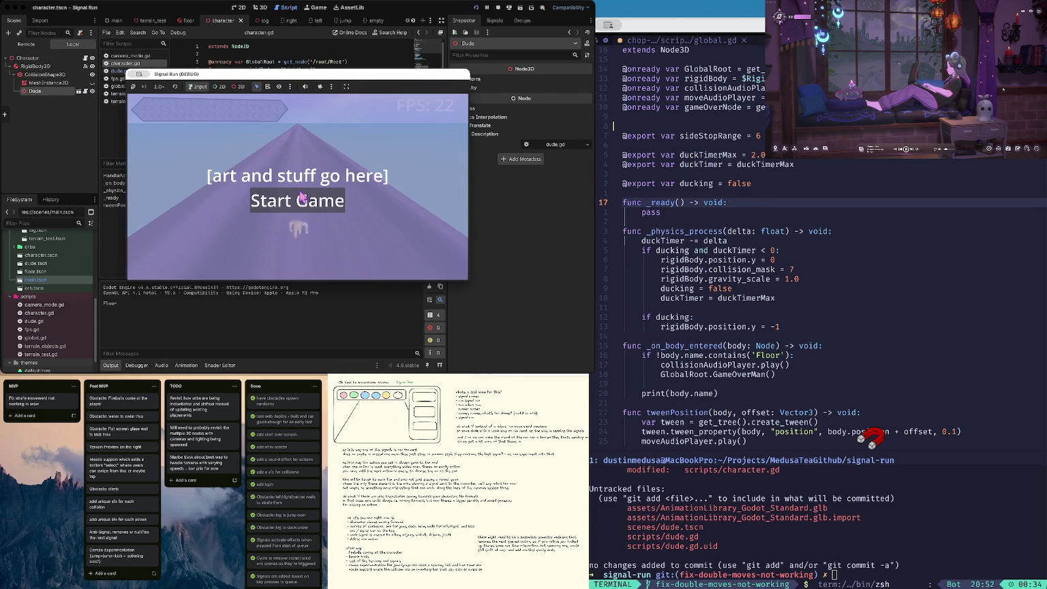
# Step: Rotate the Dude node 180° on Y and test-run the game
pyautogui.click(499, 7)
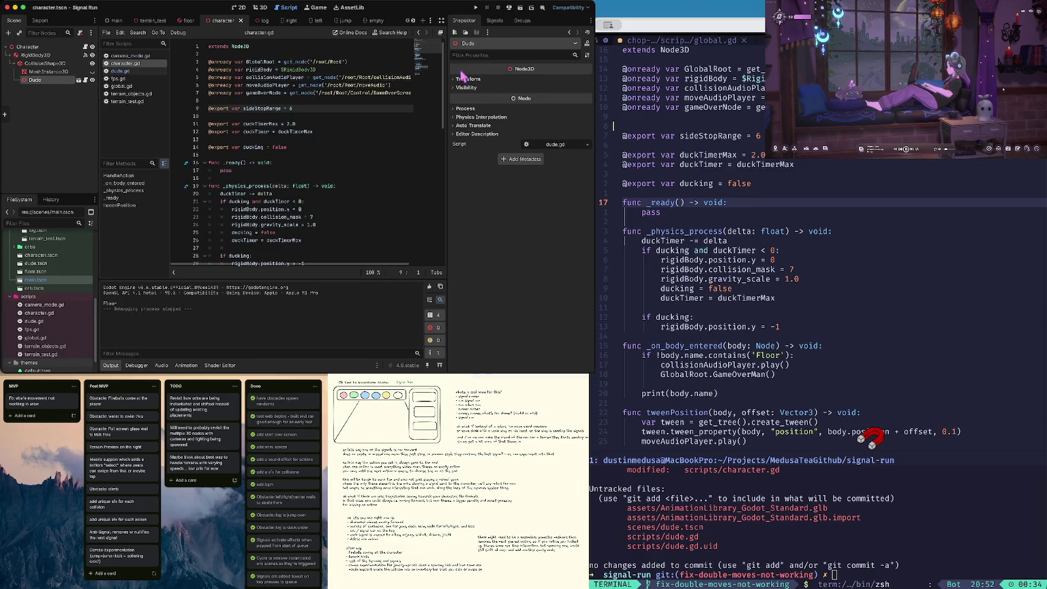
pyautogui.click(468, 79)
pyautogui.click(536, 122)
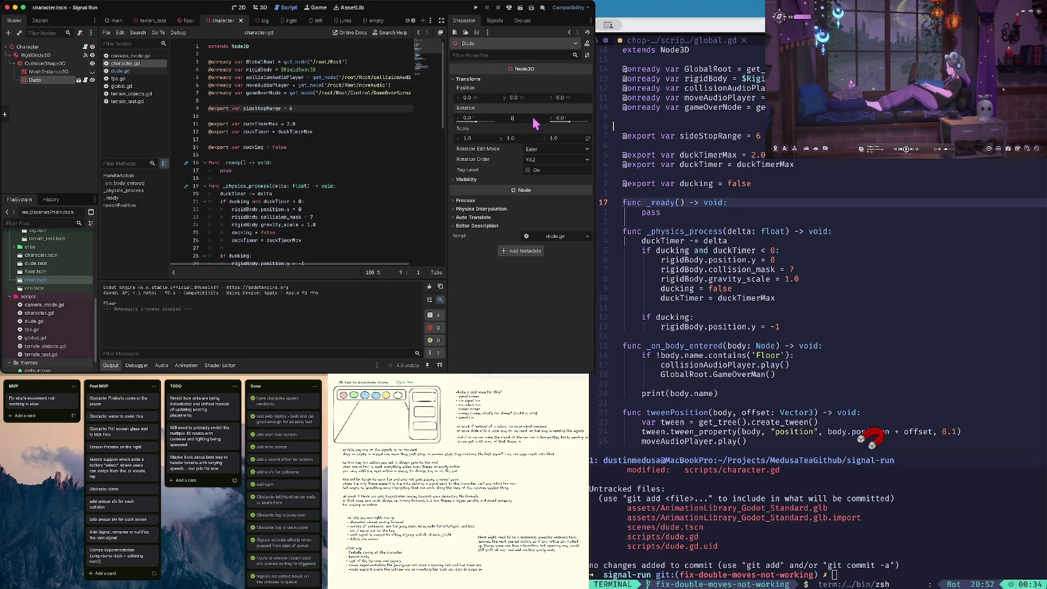
pyautogui.press('Tab')
pyautogui.press('super+b')
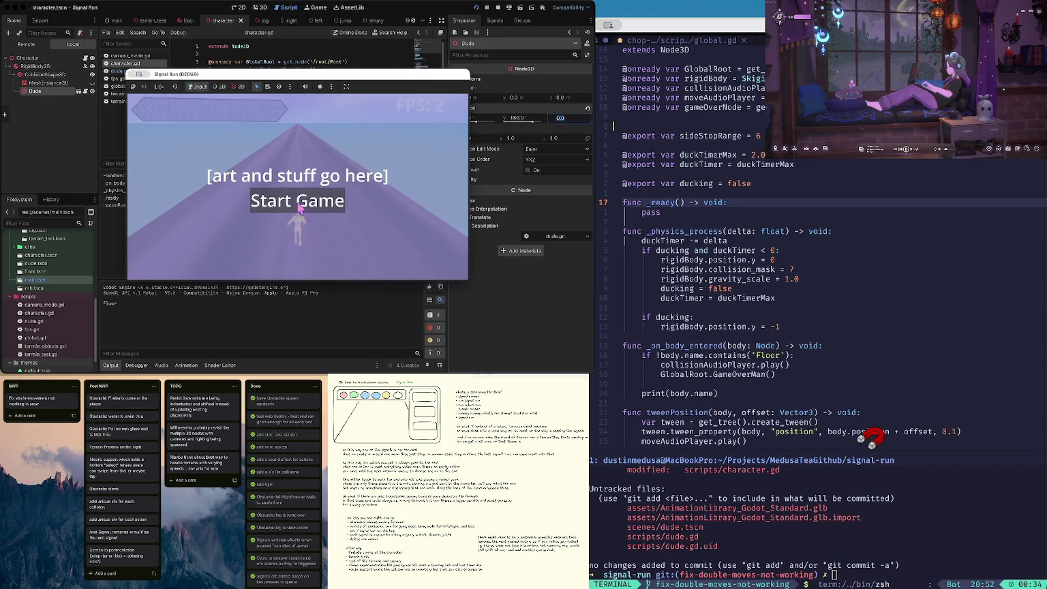
pyautogui.click(300, 209)
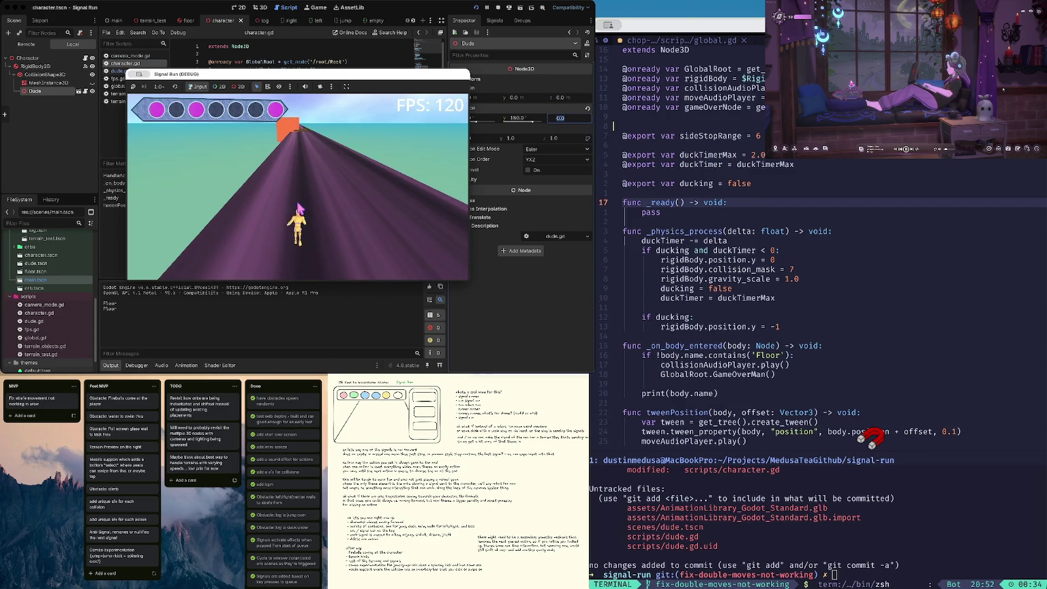
pyautogui.click(498, 7)
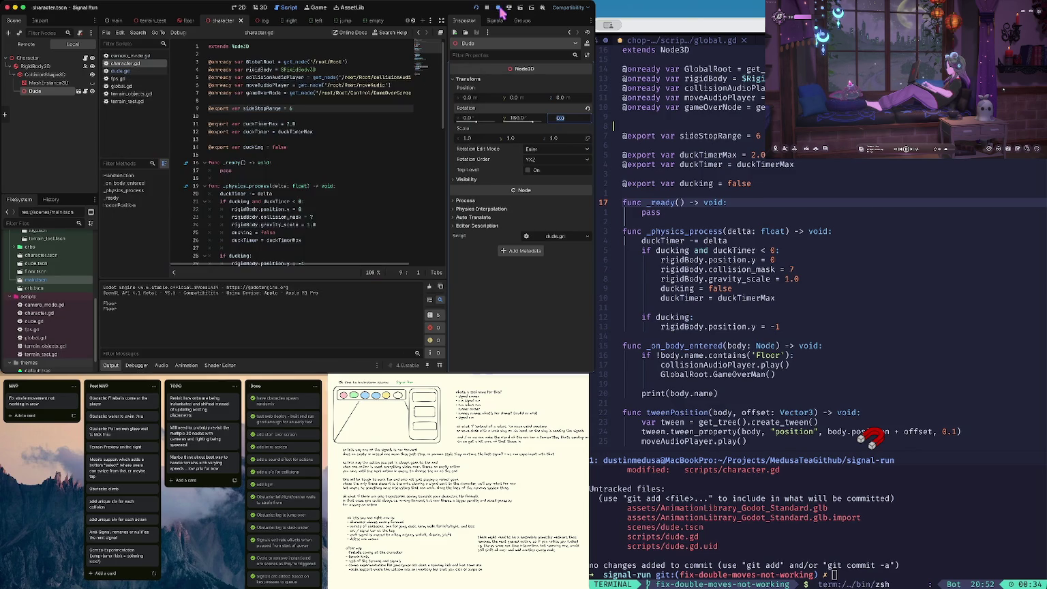
# Step: Scale the Dude node to 1.5 on X, Y and Z and save the character scene
pyautogui.click(493, 139)
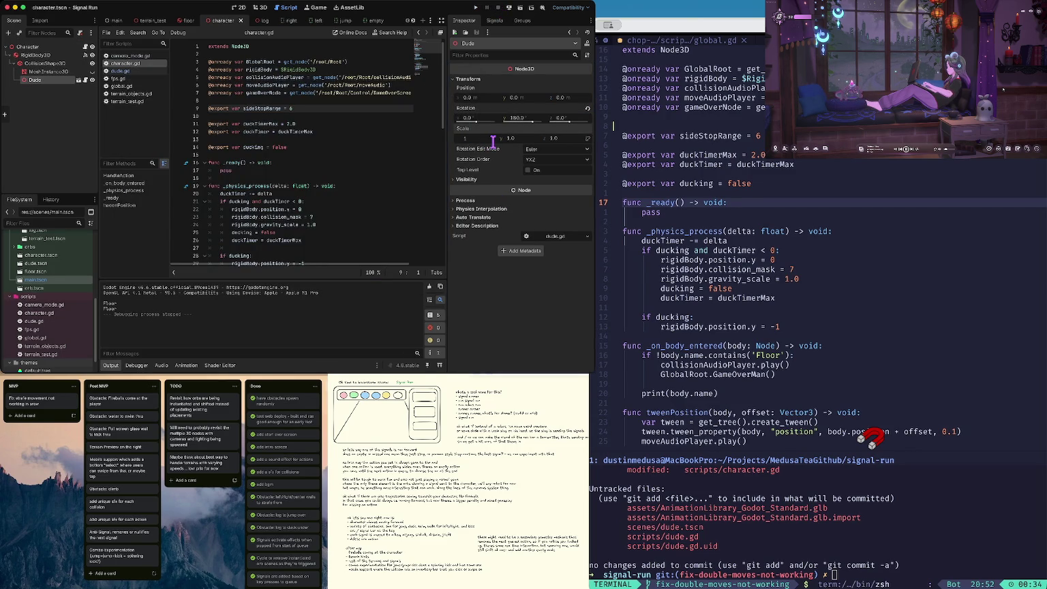
pyautogui.press('Tab')
pyautogui.write('1.5')
pyautogui.press('Tab')
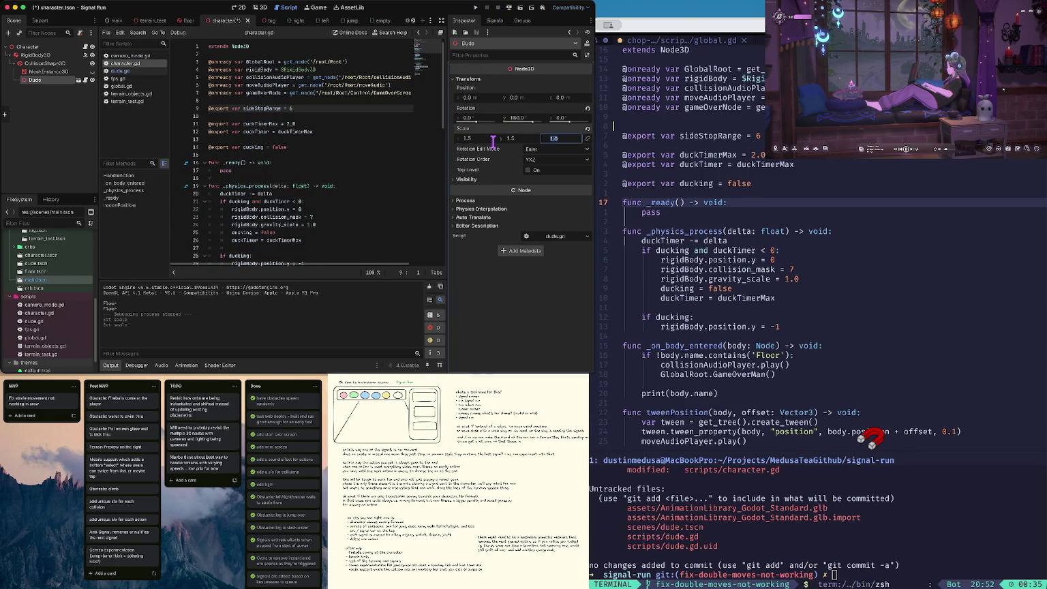
pyautogui.press('Return')
pyautogui.hotkey('ctrl', 's')
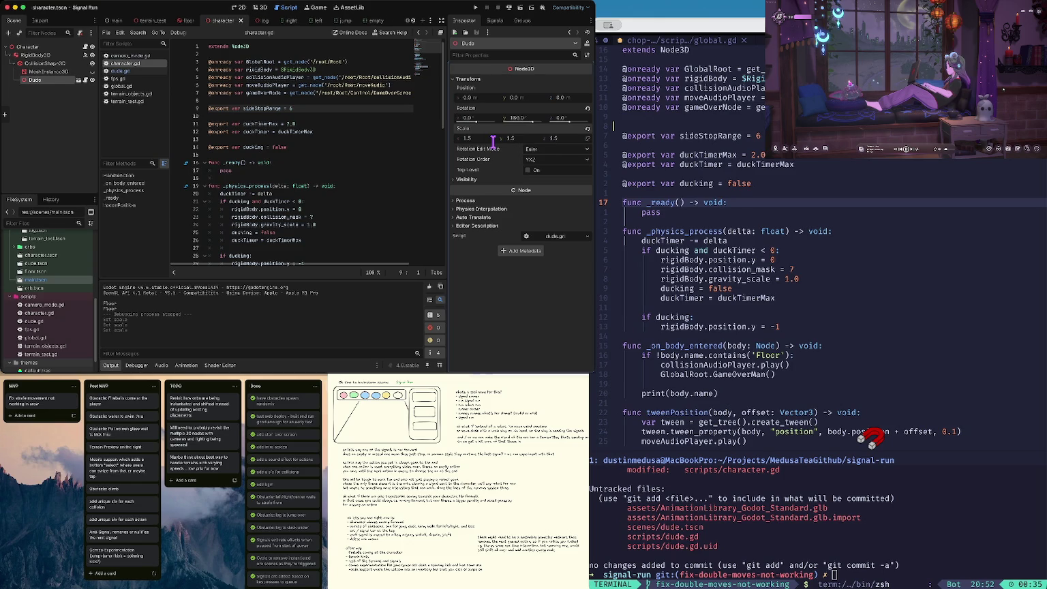
# Step: Test-run the game with the enlarged Dude, then stop it
pyautogui.press('super+b')
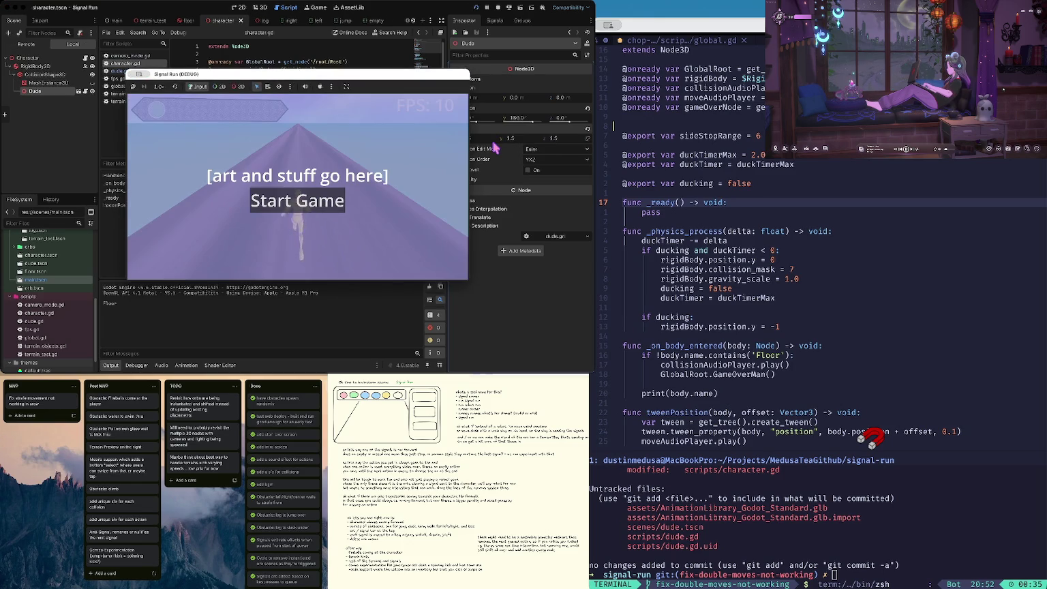
pyautogui.click(334, 205)
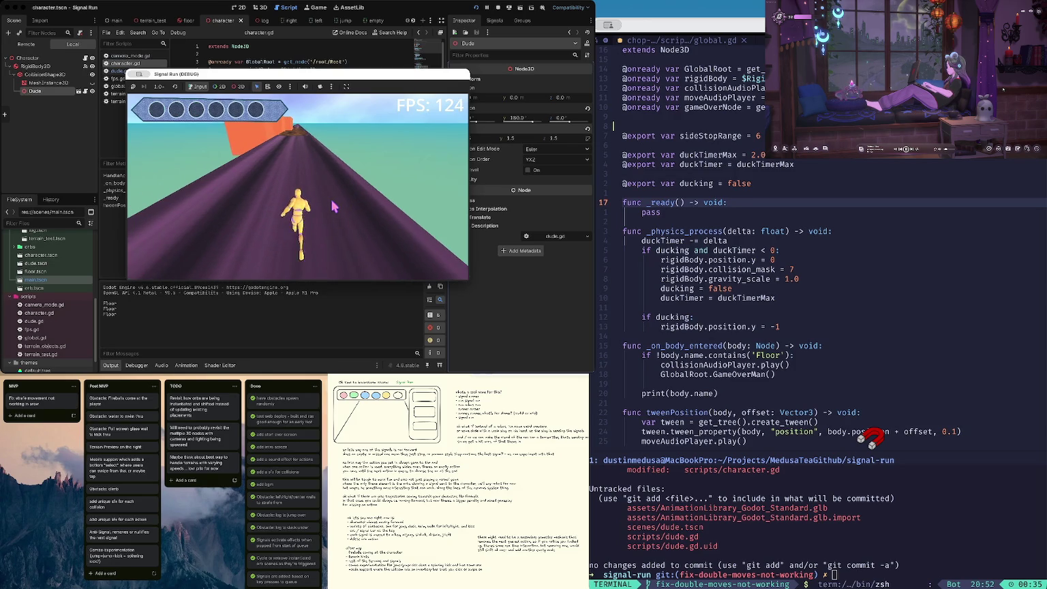
pyautogui.press('F8')
pyautogui.click(337, 148)
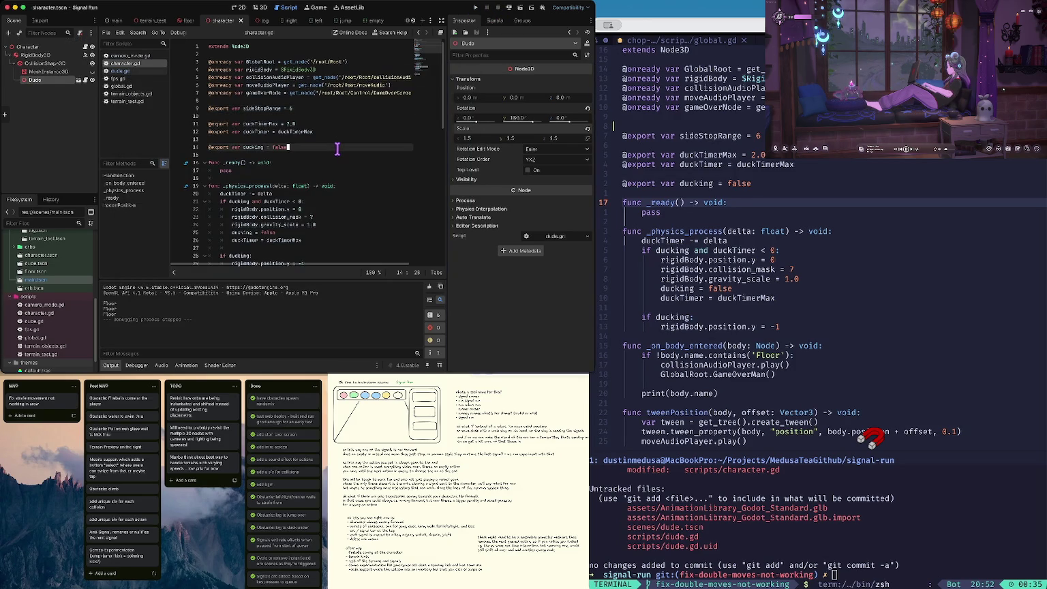
# Step: Open dude.tscn and select its AnimationPlayer node
pyautogui.scroll(-1, 337, 148)
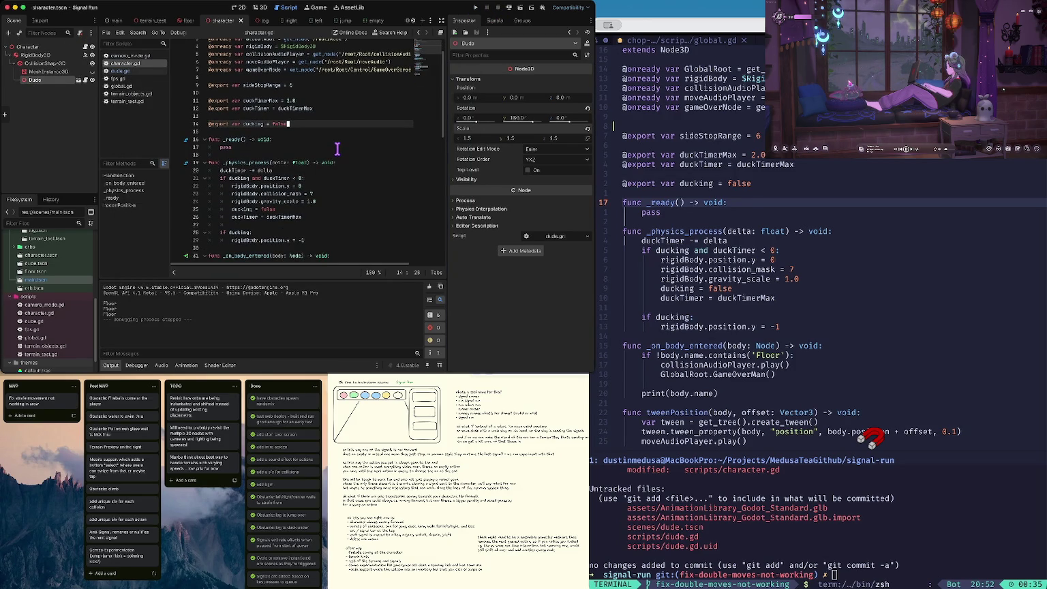
pyautogui.click(79, 79)
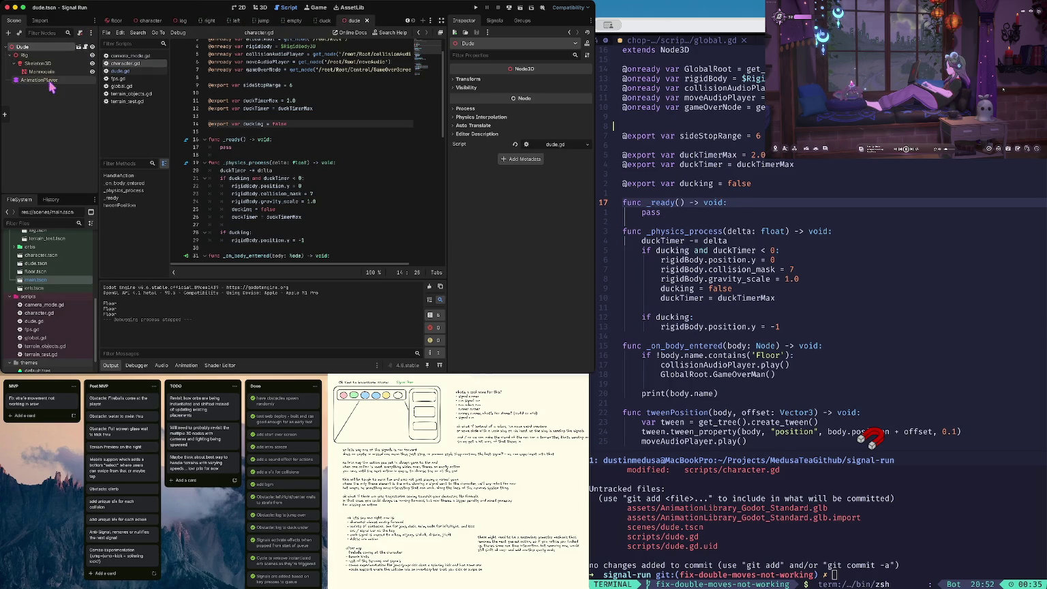
pyautogui.click(48, 80)
# Step: Enlarge the Animation panel and browse the list of imported animations without changing it
pyautogui.scroll(-5, 147, 305)
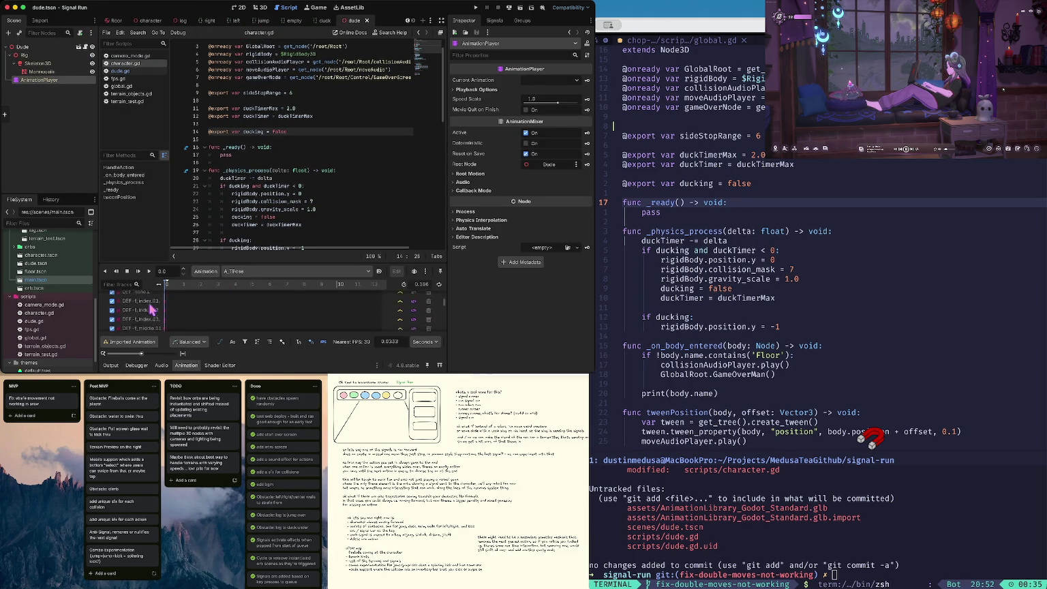
pyautogui.moveTo(258, 264); pyautogui.dragTo(273, 177)
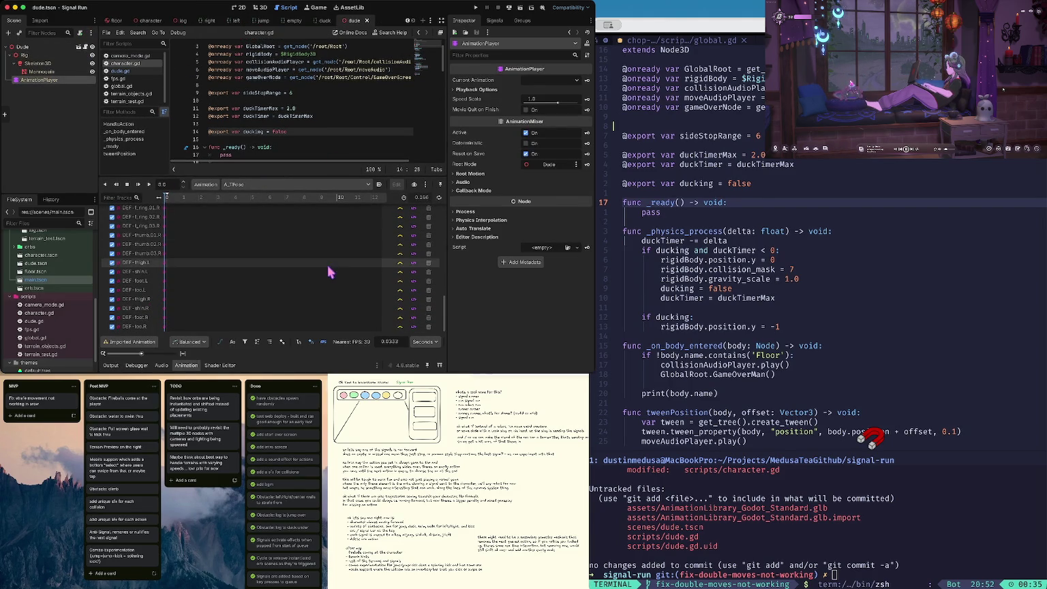
pyautogui.scroll(5, 116, 298)
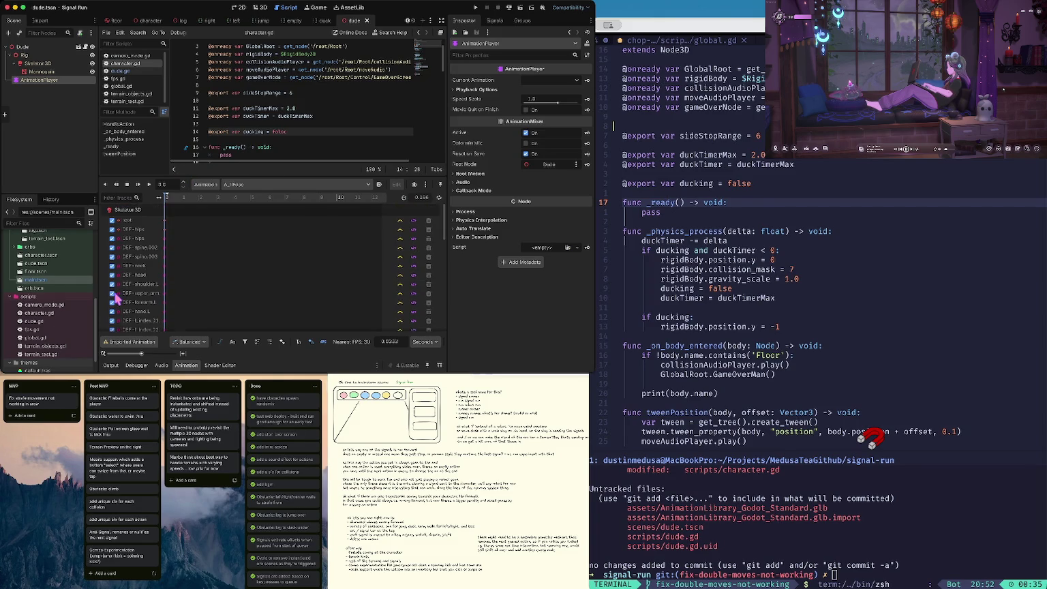
pyautogui.scroll(-5, 130, 300)
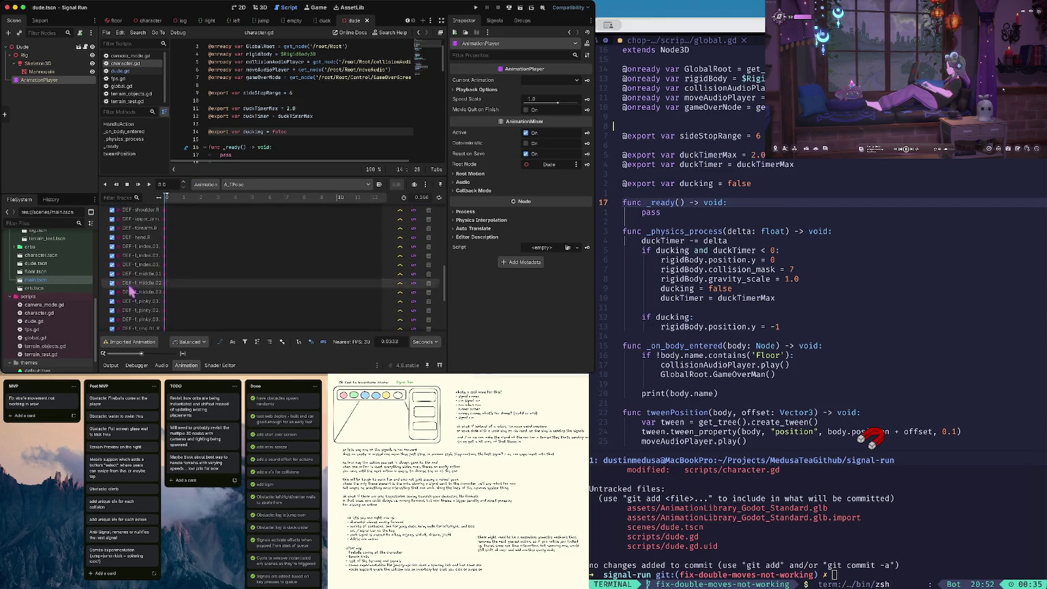
pyautogui.scroll(-3, 144, 303)
pyautogui.click(255, 185)
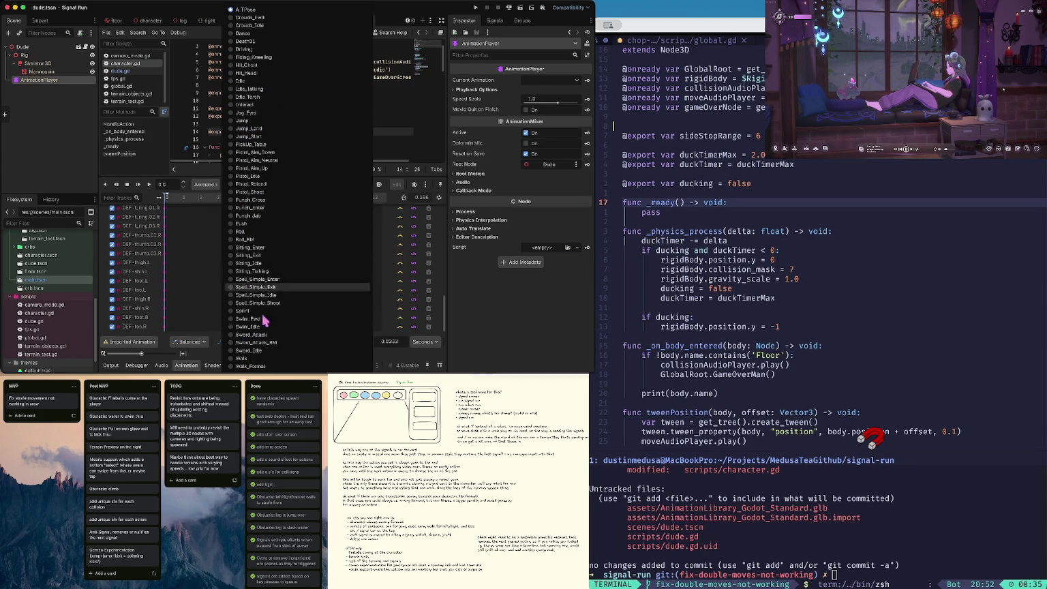
pyautogui.click(204, 117)
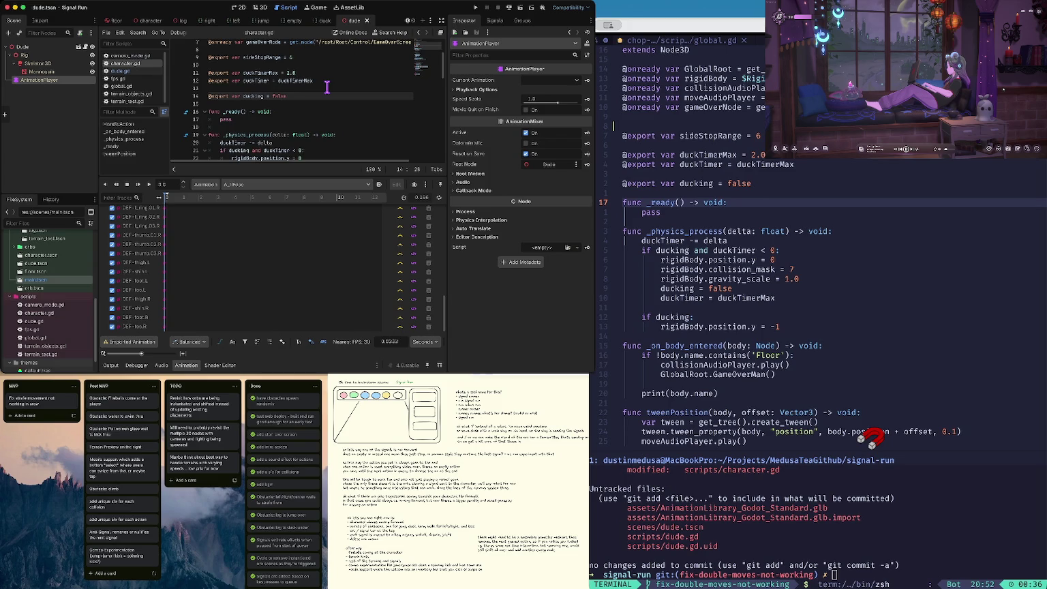
# Step: In dude.gd, copy the _ready function block and paste a duplicate below it
pyautogui.click(120, 71)
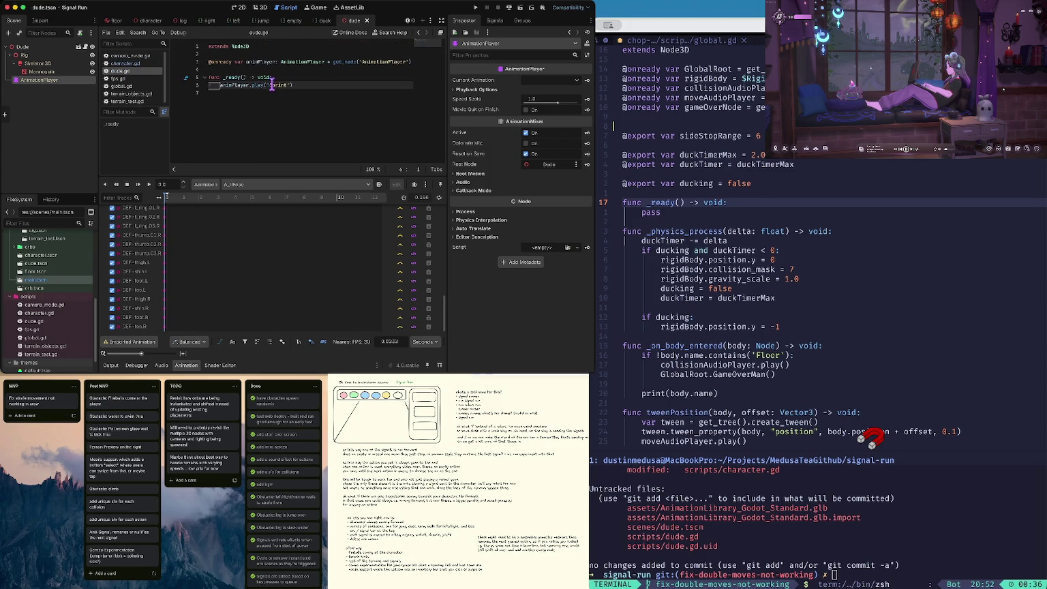
pyautogui.click(310, 85)
pyautogui.press('Up')
pyautogui.press('Down')
pyautogui.press('End')
pyautogui.press('Return')
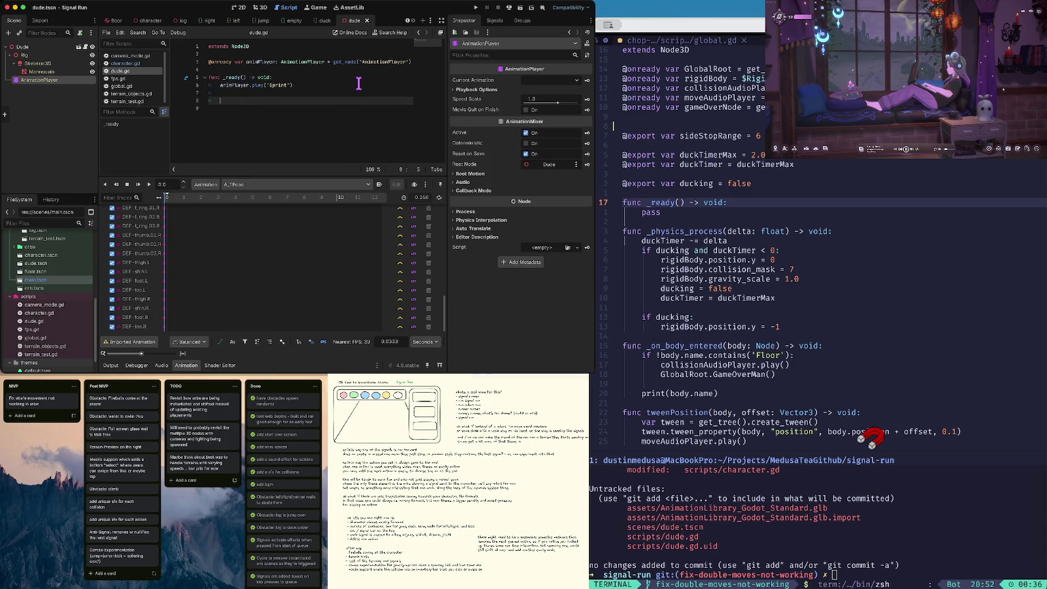
pyautogui.press('Up')
pyautogui.press('Up')
pyautogui.press('End')
pyautogui.press('Home')
pyautogui.hotkey('shift', 'Down')
pyautogui.hotkey('shift', 'Down')
pyautogui.hotkey('ctrl', 'c')
pyautogui.press('Down')
pyautogui.press('Return')
pyautogui.hotkey('ctrl', 'v')
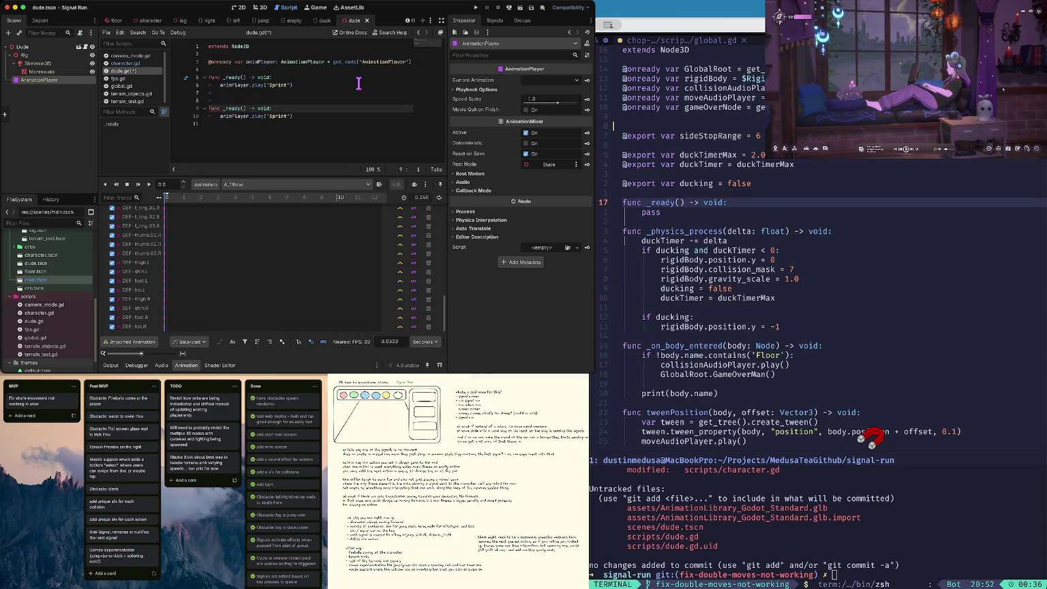
# Step: Rename the duplicate to jump() playing 'Jump' and remove the extra blank line
pyautogui.press('BackSpace')
pyautogui.press('BackSpace')
pyautogui.press('BackSpace')
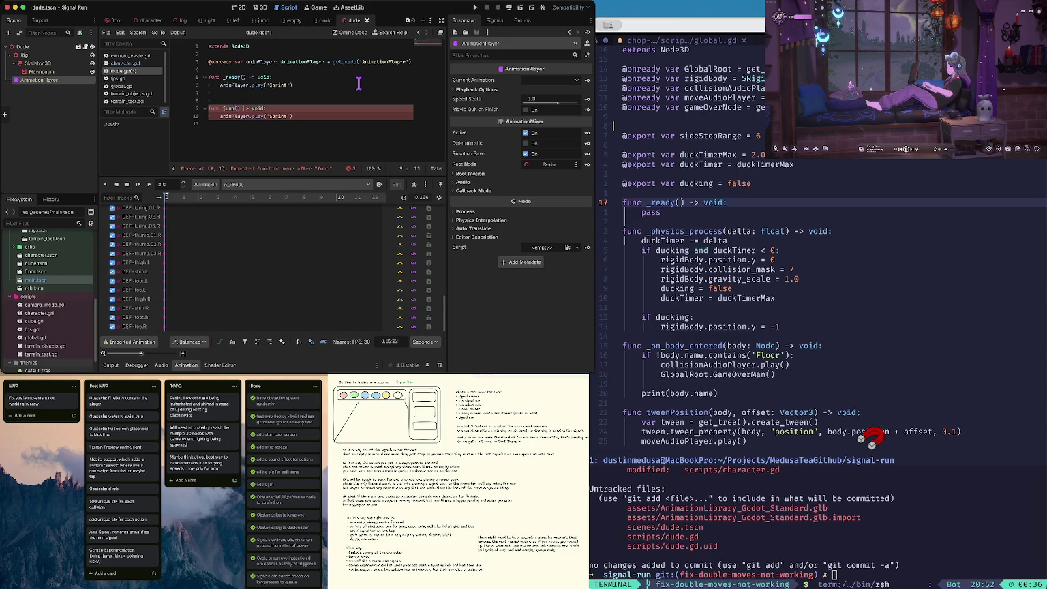
pyautogui.press('Down')
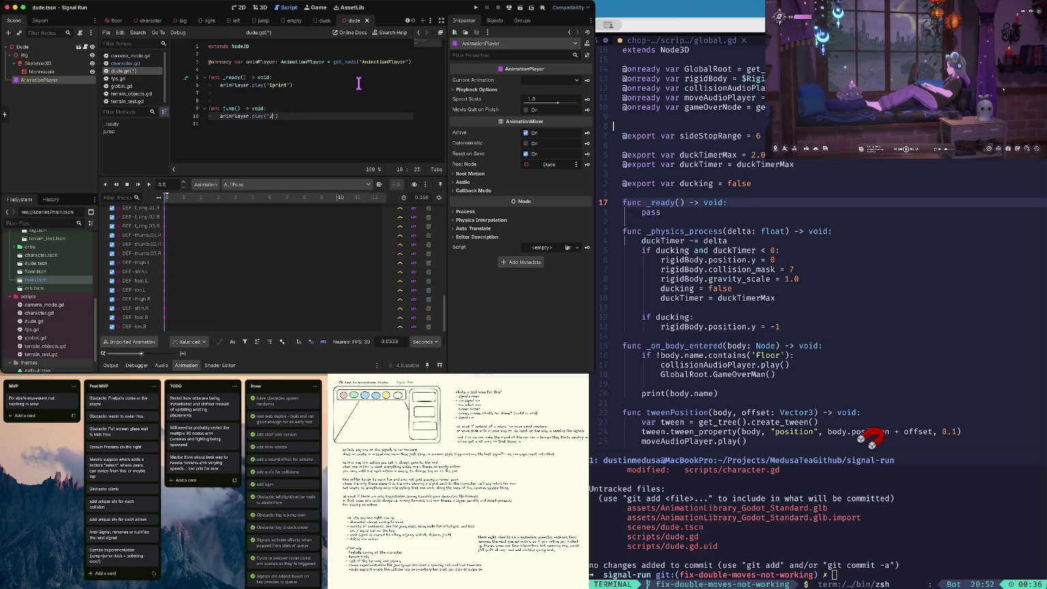
pyautogui.press('Up')
pyautogui.press('Up')
pyautogui.press('BackSpace')
pyautogui.press('Up')
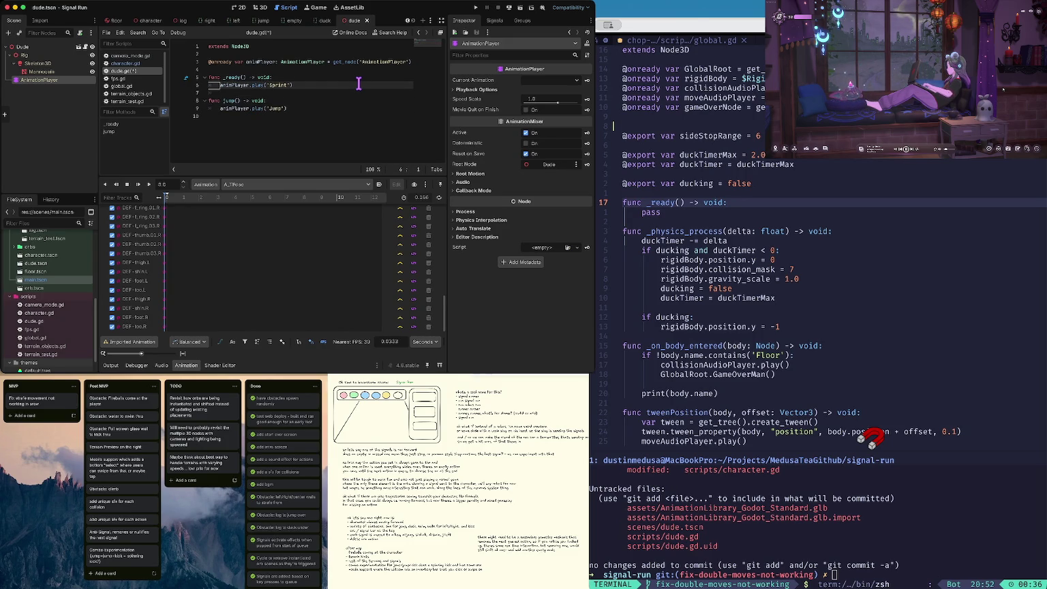
# Step: Rename the original function to startRunning() and add a new empty _ready() above it
pyautogui.press('Up')
pyautogui.press('BackSpace')
pyautogui.press('BackSpace')
pyautogui.press('BackSpace')
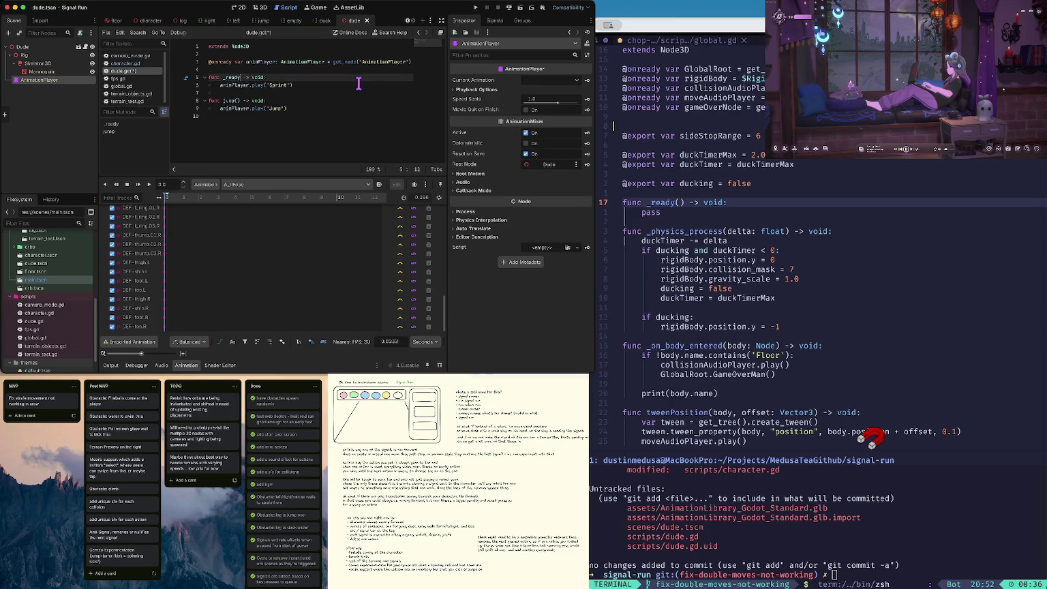
pyautogui.write('startRunn')
pyautogui.write('ing(')
pyautogui.press('Up')
pyautogui.press('Return')
pyautogui.write('fu')
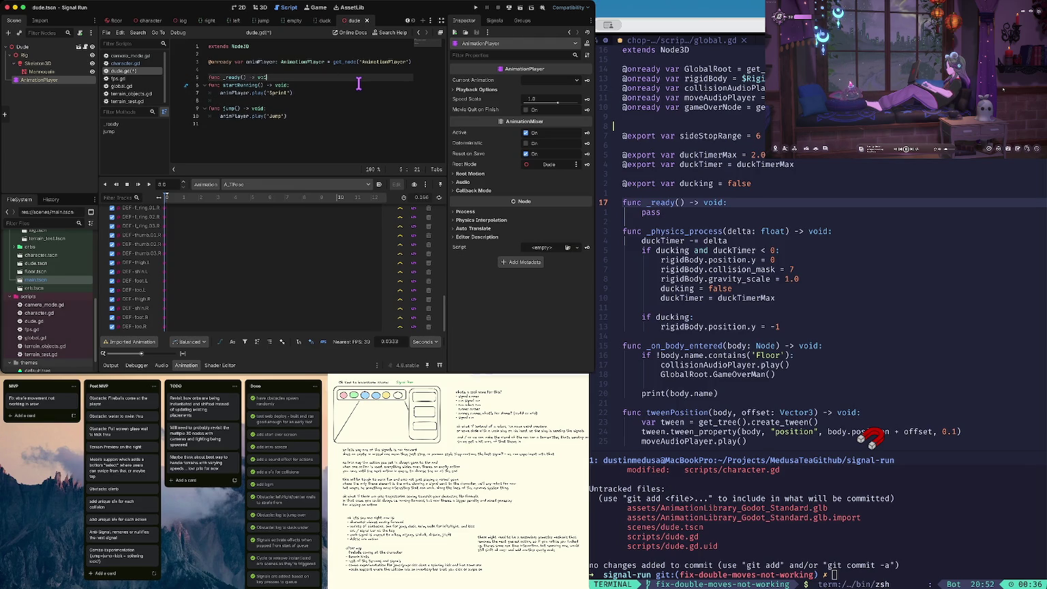
pyautogui.press('Return')
pyautogui.press('Return')
pyautogui.press('Up')
pyautogui.press('Tab')
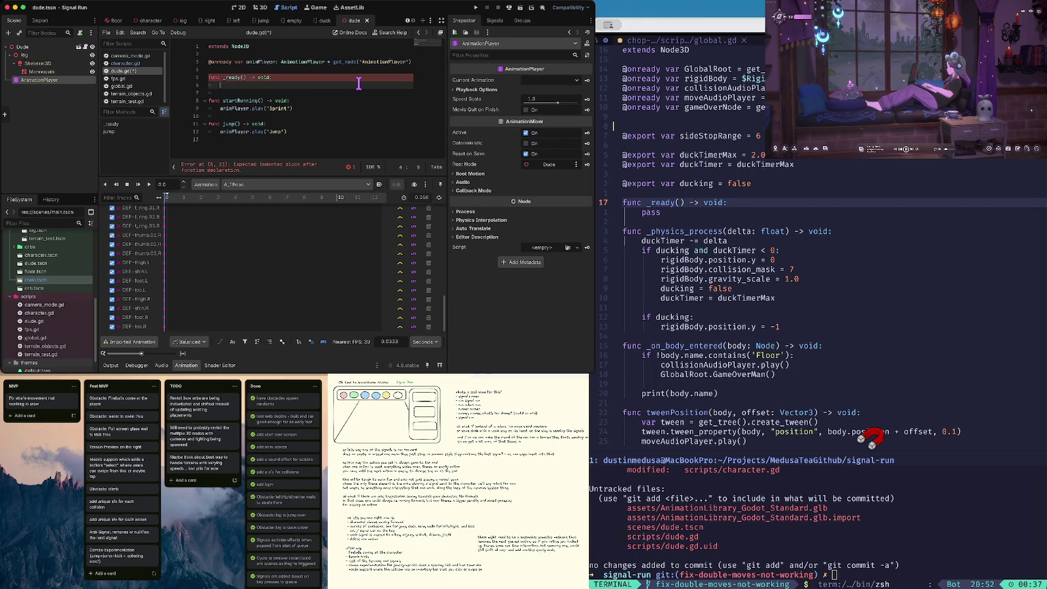
pyautogui.press('Down')
pyautogui.press('Down')
pyautogui.press('Down')
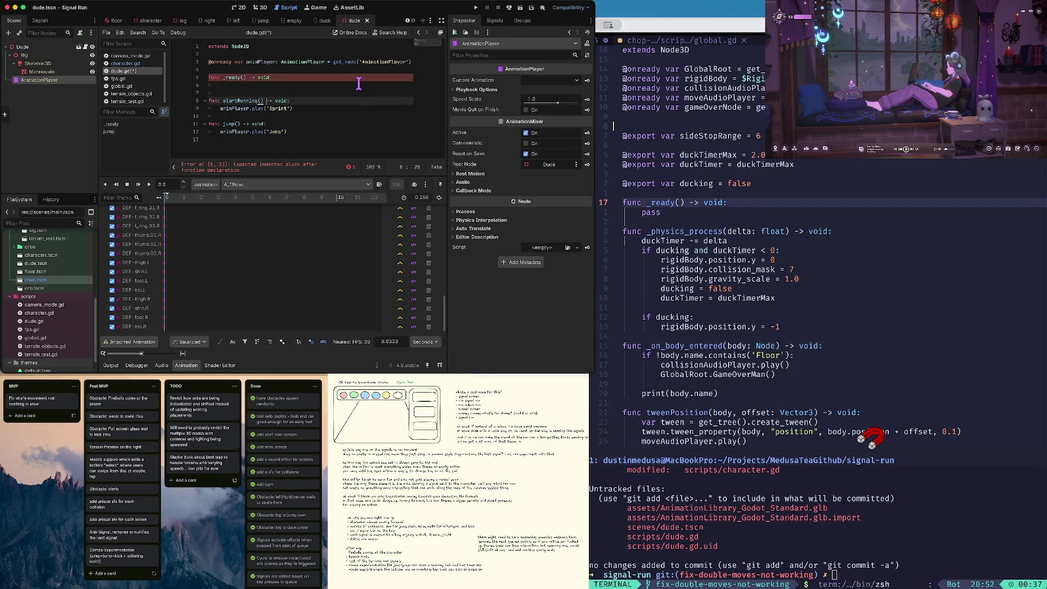
# Step: Paste a play call into _ready, correct its animation name to 'idle', and save
pyautogui.press('Up')
pyautogui.press('Up')
pyautogui.press('Up')
pyautogui.press('End')
pyautogui.press('Return')
pyautogui.hotkey('ctrl', 'v')
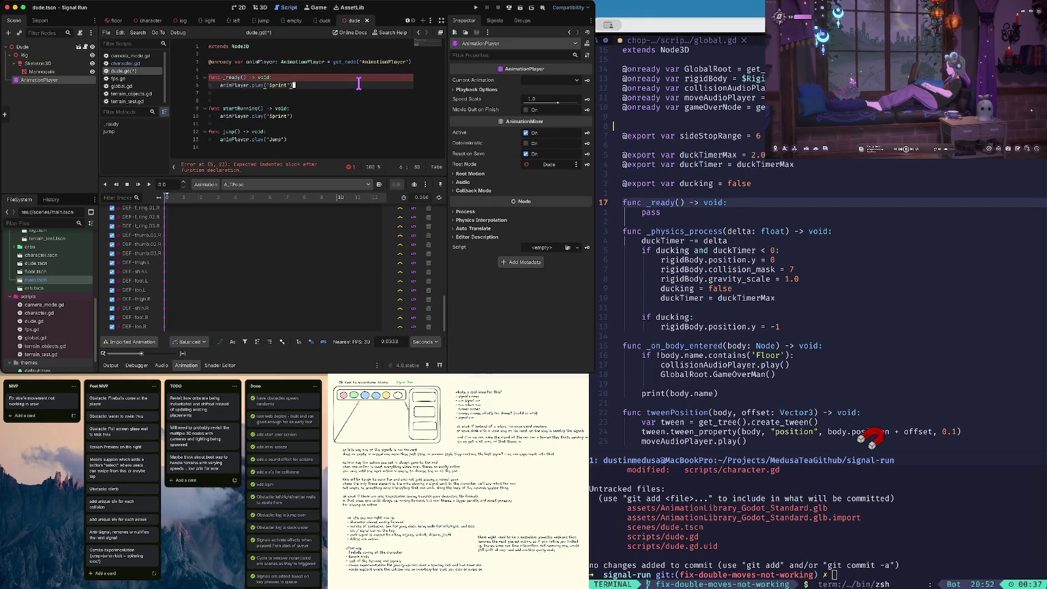
pyautogui.write('e')
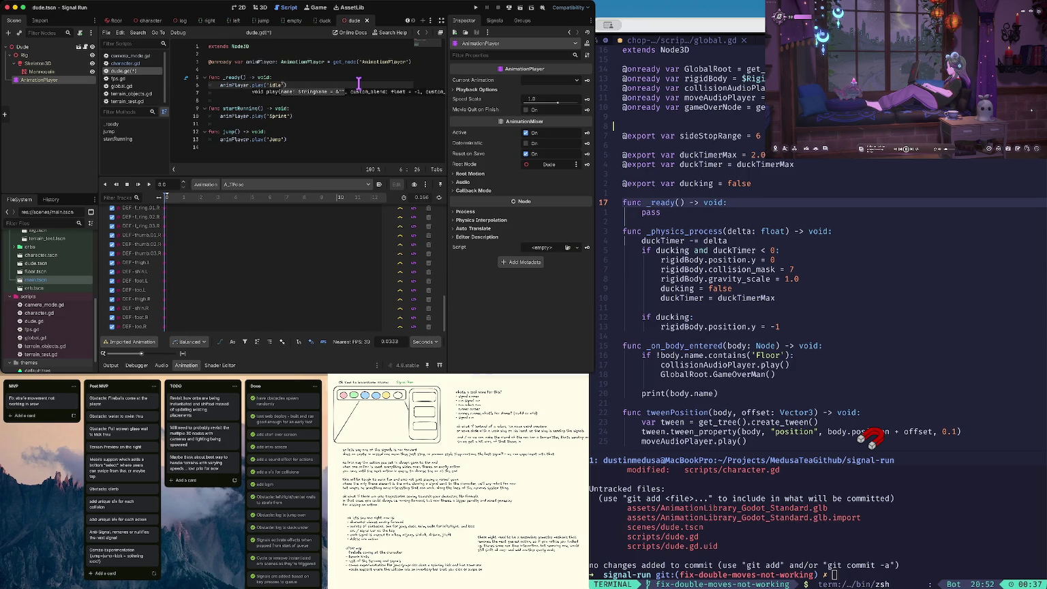
pyautogui.press('Right')
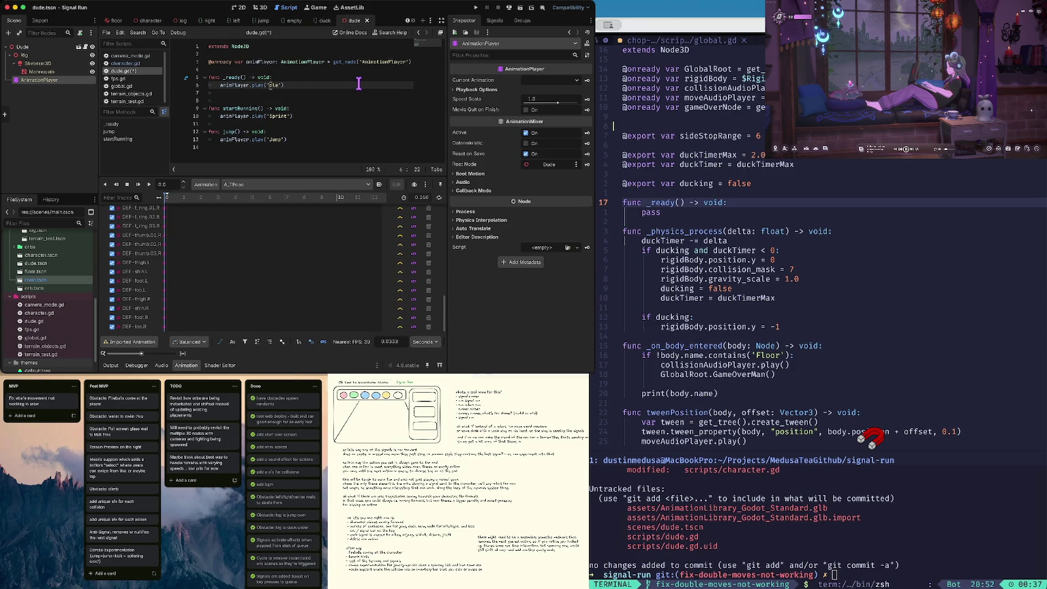
pyautogui.press('BackSpace')
pyautogui.write('l')
pyautogui.press('End')
pyautogui.press('Return')
pyautogui.hotkey('ctrl', 's')
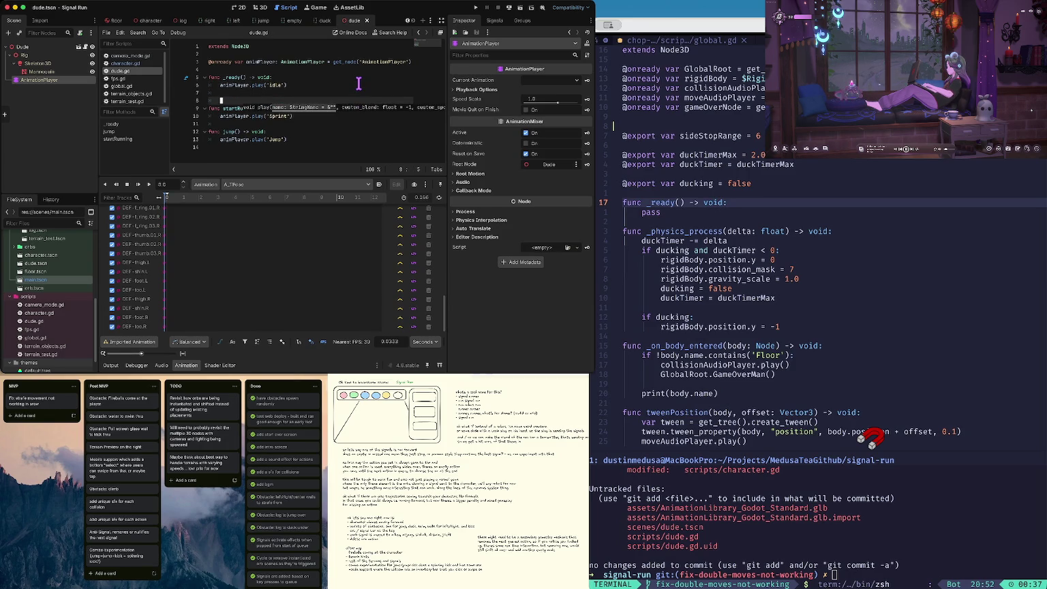
# Step: Capitalise the functions to StartRunning and Jump, save, and check the Animation list
pyautogui.press('Up')
pyautogui.press('Down')
pyautogui.press('Down')
pyautogui.press('Down')
pyautogui.write('S')
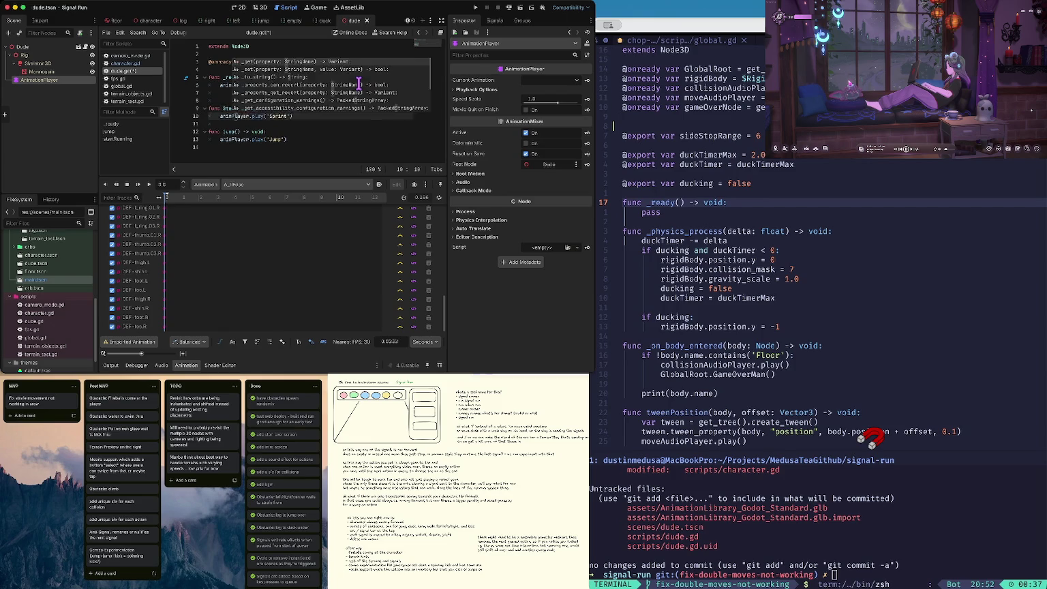
pyautogui.press('Down')
pyautogui.press('Down')
pyautogui.press('Down')
pyautogui.hotkey('ctrl', 's')
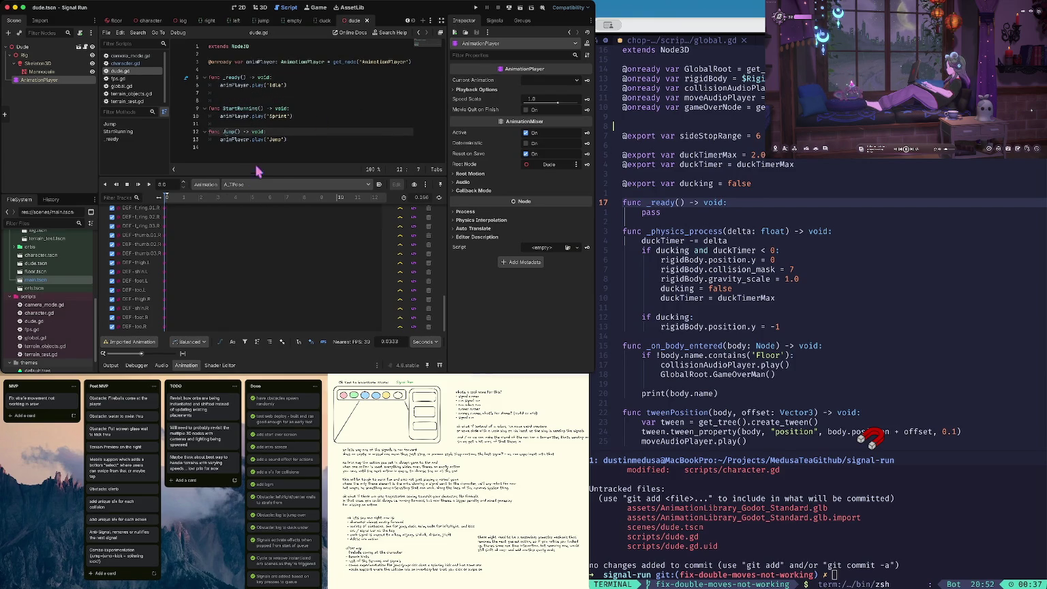
pyautogui.click(277, 184)
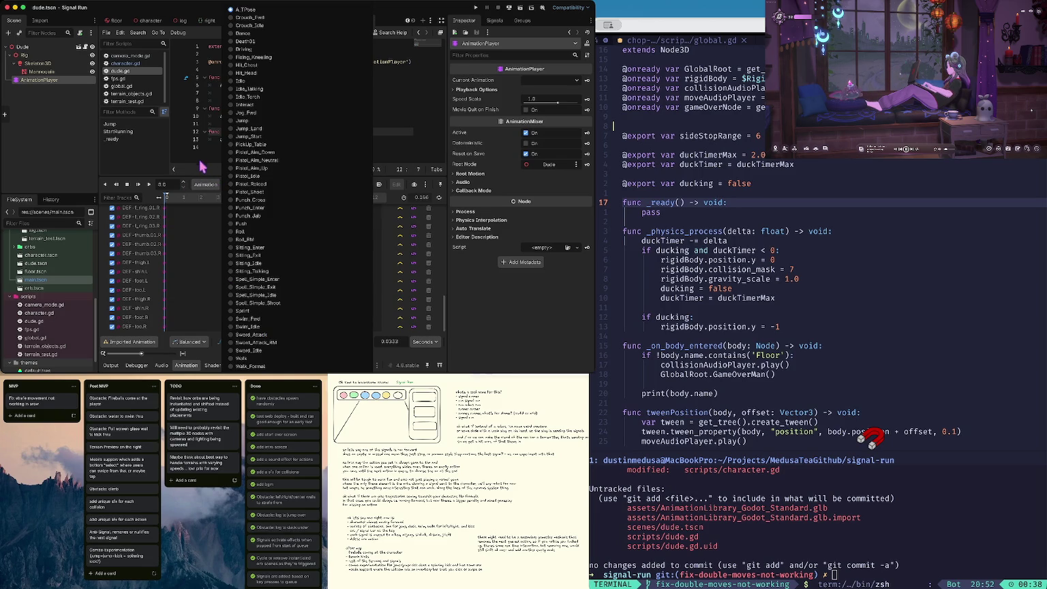
# Step: Paste a copy of the Jump function below it, rename it Swim, and clear its animation name
pyautogui.click(202, 151)
pyautogui.tripleClick(238, 134)
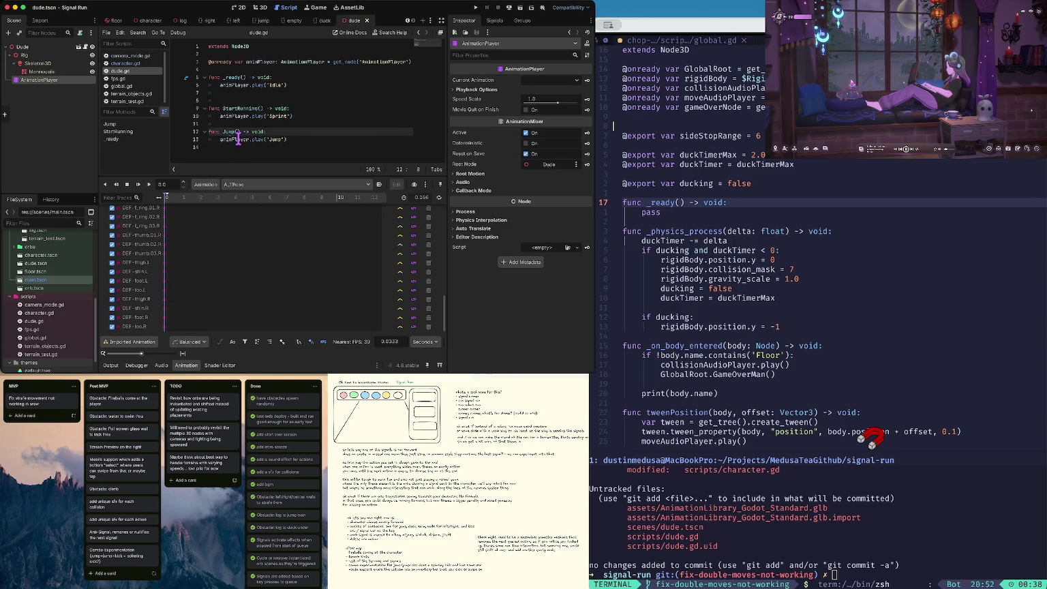
pyautogui.press('Down')
pyautogui.press('Return')
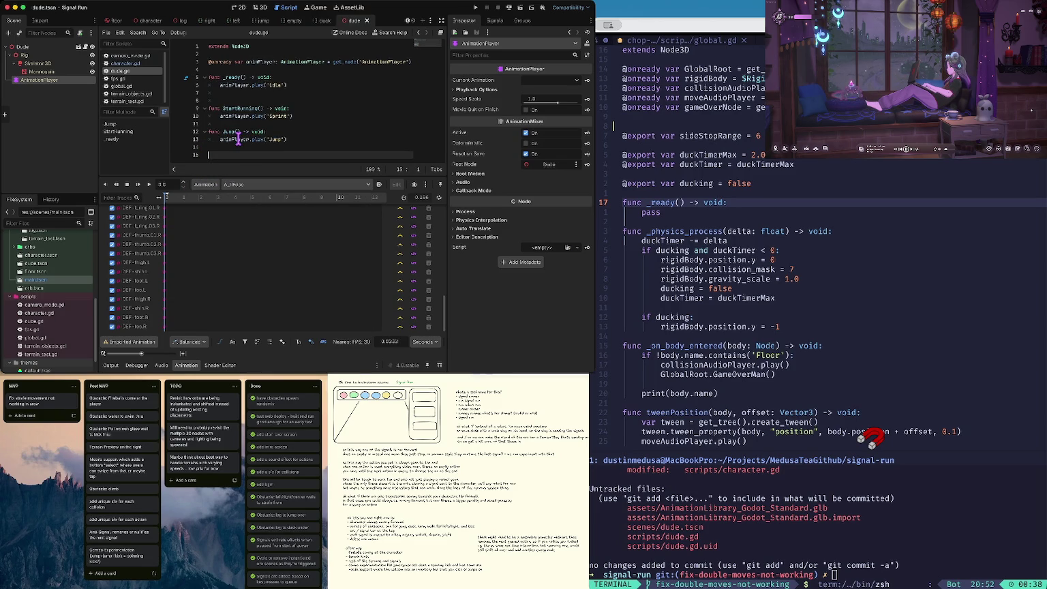
pyautogui.hotkey('ctrl', 'v')
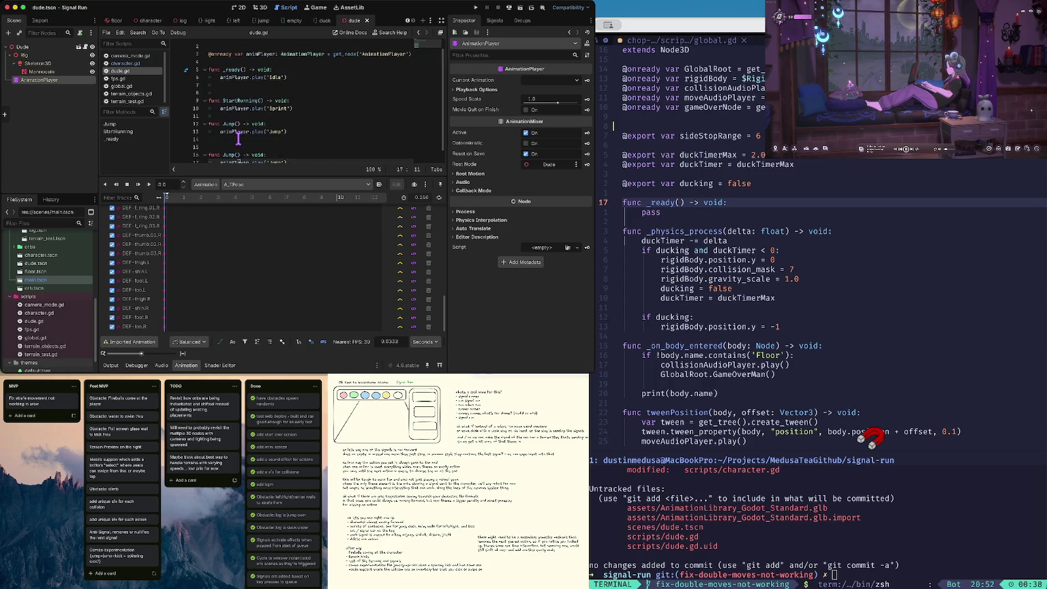
pyautogui.press('BackSpace')
pyautogui.press('BackSpace')
pyautogui.press('BackSpace')
pyautogui.write('Swim')
pyautogui.press('Down')
pyautogui.press('End')
pyautogui.press('BackSpace')
pyautogui.press('BackSpace')
pyautogui.press('BackSpace')
# Step: Duplicate the Swim function as SwimIdle and update its play line
pyautogui.hotkey('shift', 'Up')
pyautogui.hotkey('ctrl', 'shift', 'd')
pyautogui.press('Up')
pyautogui.press('Home')
pyautogui.press('Return')
pyautogui.press('Right')
pyautogui.press('Right')
pyautogui.press('Right')
pyautogui.write('Idle')
pyautogui.press('Down')
pyautogui.write('Idle')
pyautogui.press('Home')
pyautogui.press('Home')
pyautogui.press('End')
pyautogui.press('BackSpace')
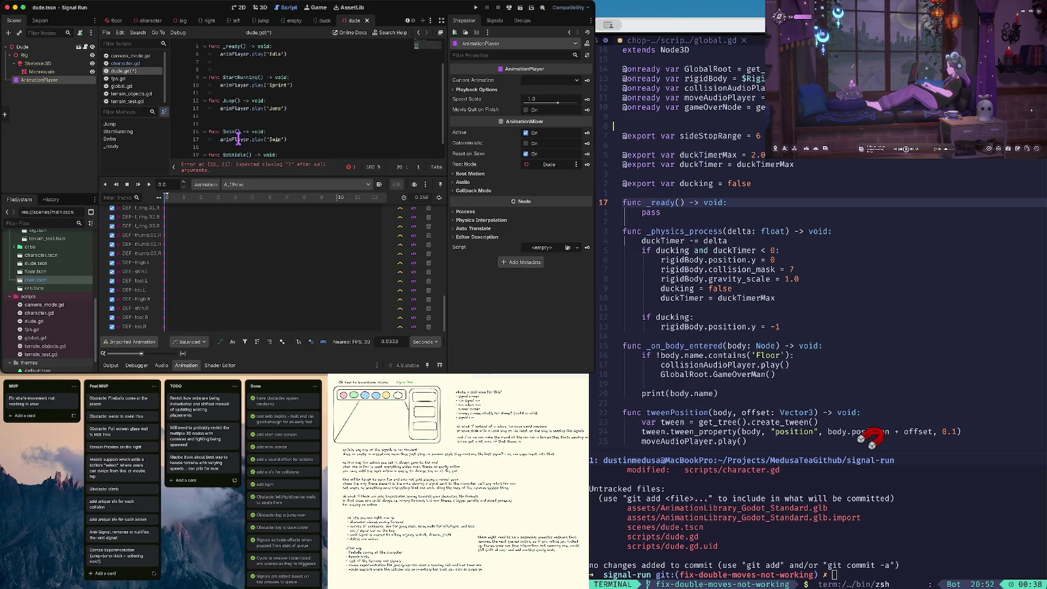
pyautogui.write(')')
# Step: Fix the animation name to 'Swim_Idle', delete empty line 15, and check the animation list
pyautogui.click(287, 155)
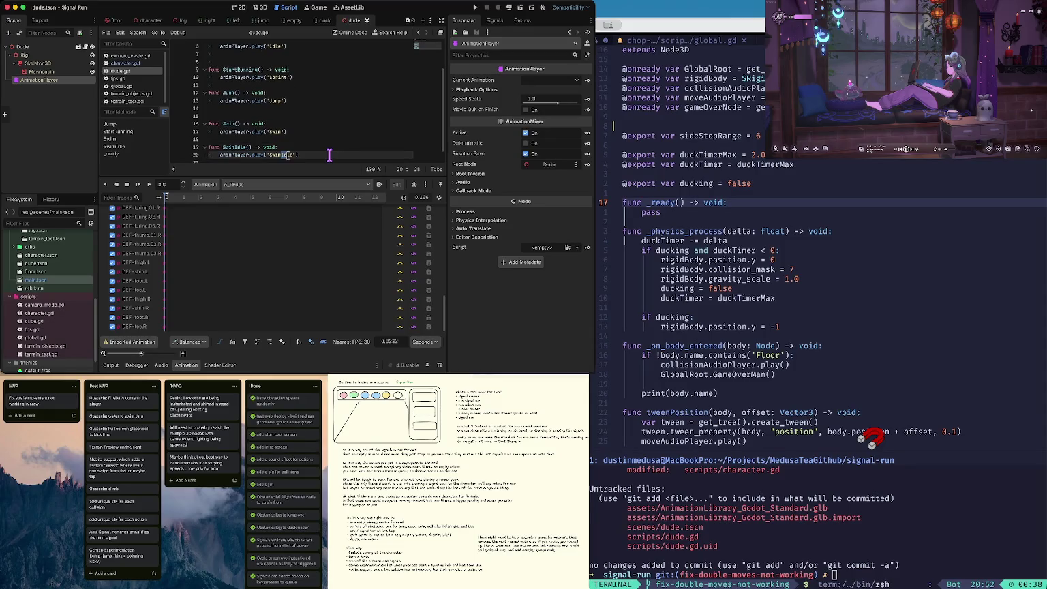
pyautogui.write('_')
pyautogui.click(239, 116)
pyautogui.press('Delete')
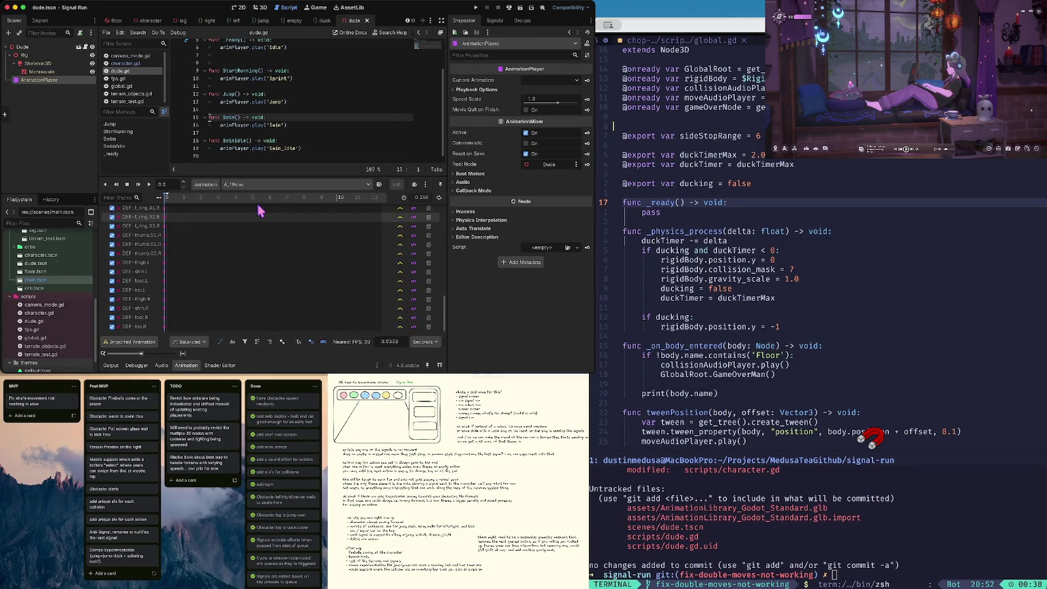
pyautogui.click(279, 184)
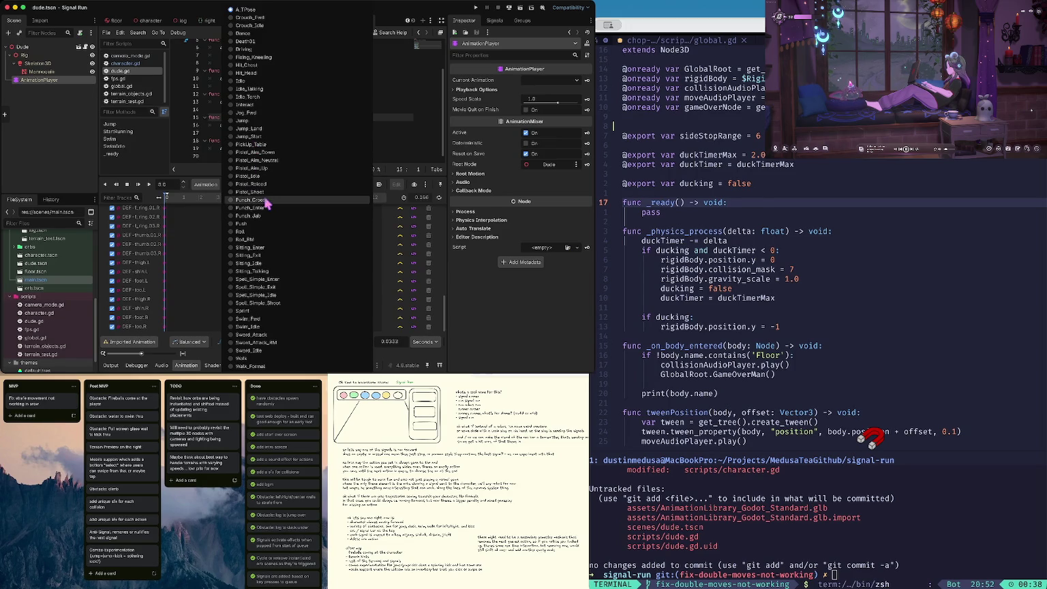
# Step: Add a PunchJab() function copied from SwimIdle, playing 'Punch_Jab', and preview Hit_Chest
pyautogui.press('Escape')
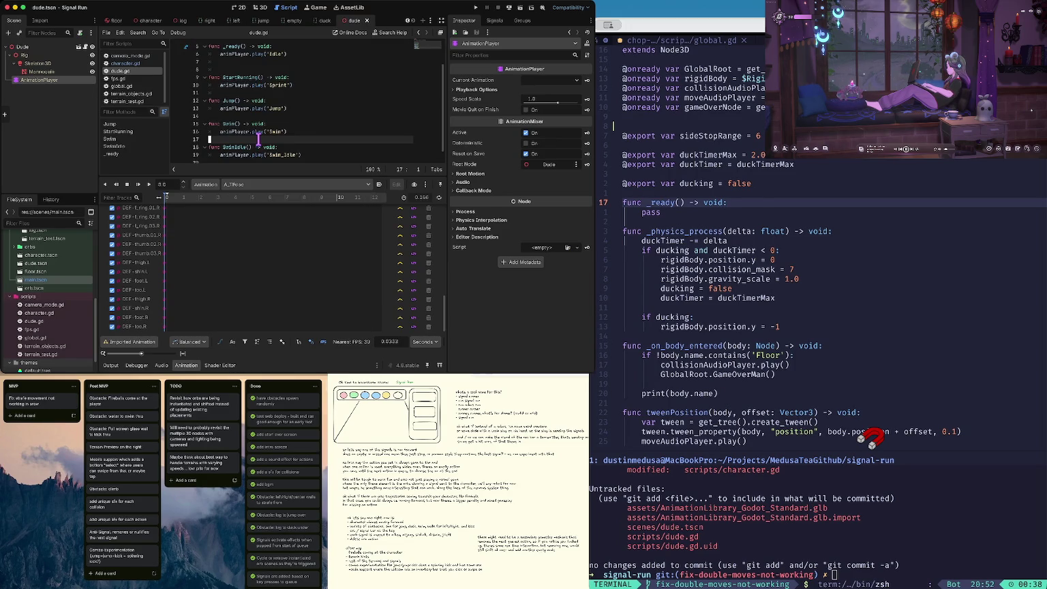
pyautogui.click(258, 162)
pyautogui.hotkey('ctrl', 'v')
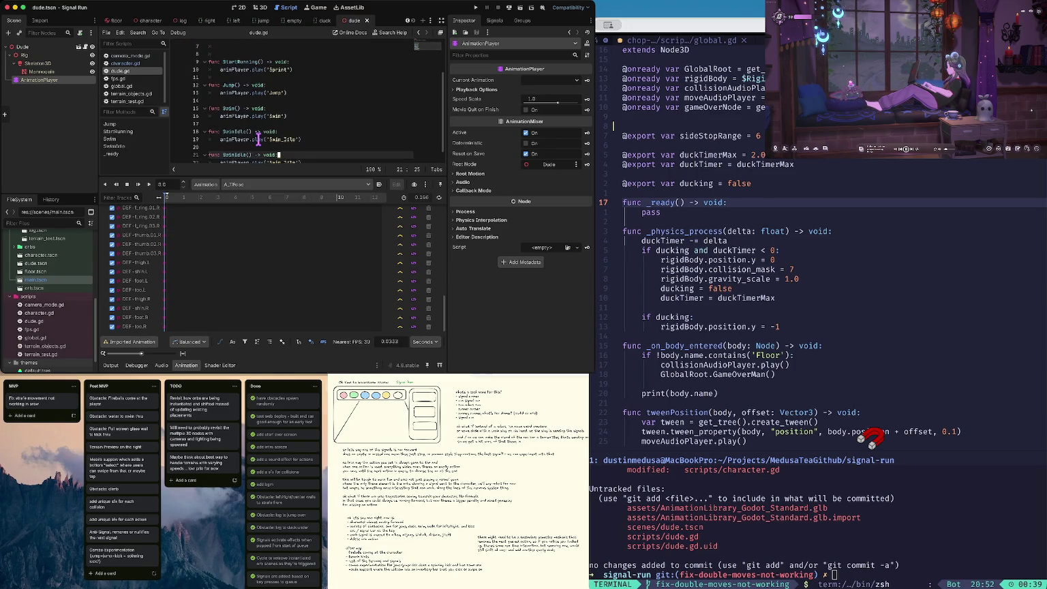
pyautogui.write('PunchJab')
pyautogui.press('Down')
pyautogui.press('End')
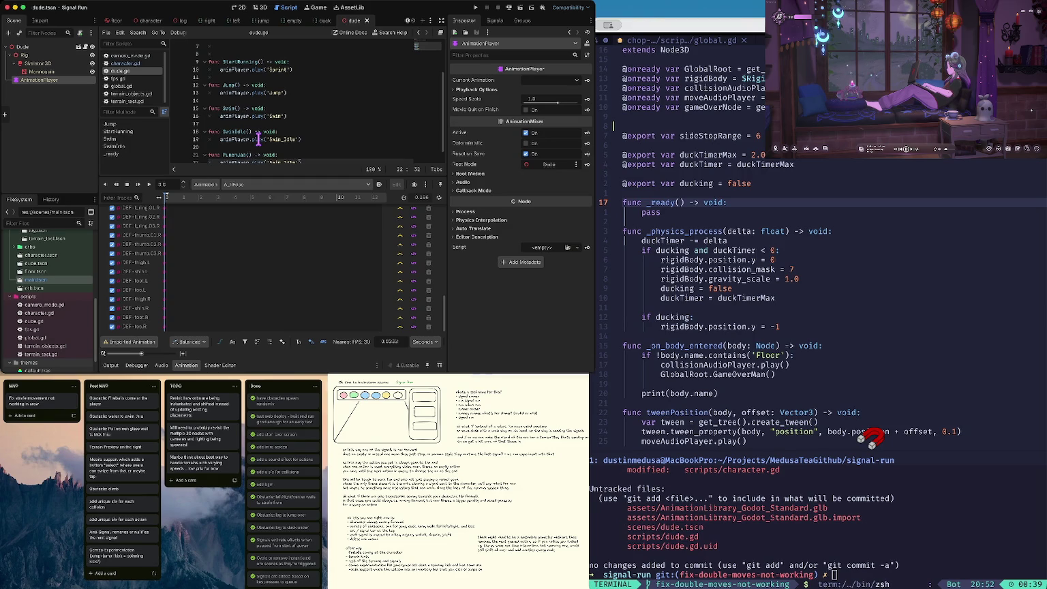
pyautogui.press('BackSpace')
pyautogui.press('BackSpace')
pyautogui.press('BackSpace')
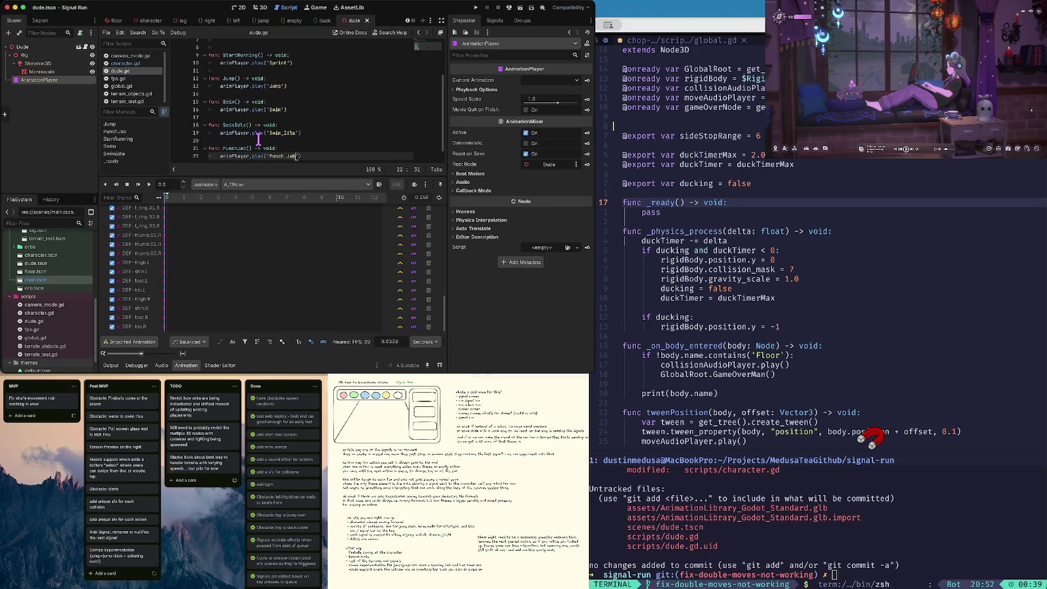
pyautogui.click(281, 185)
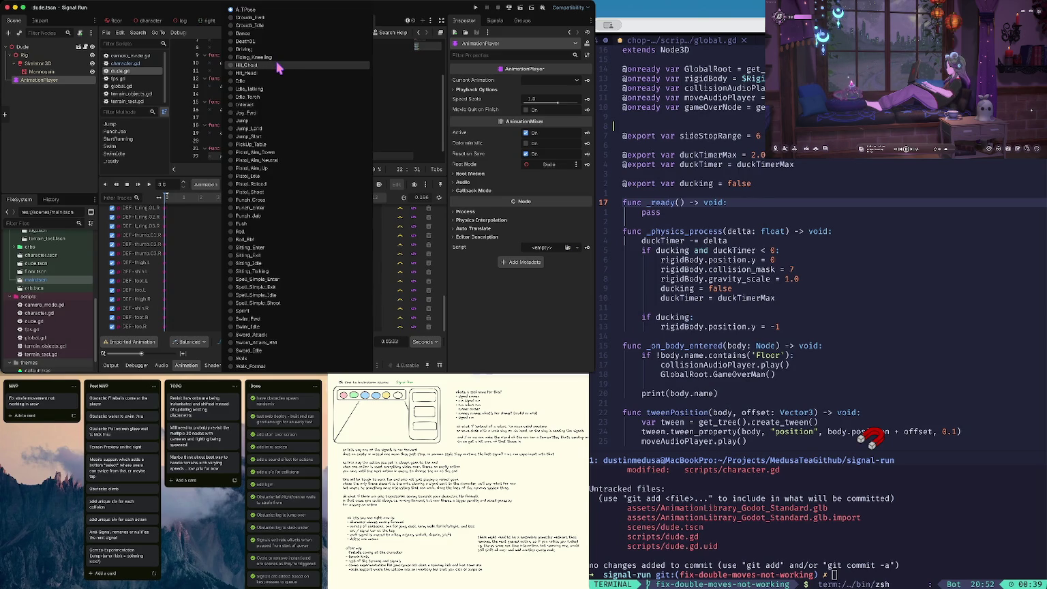
pyautogui.click(277, 63)
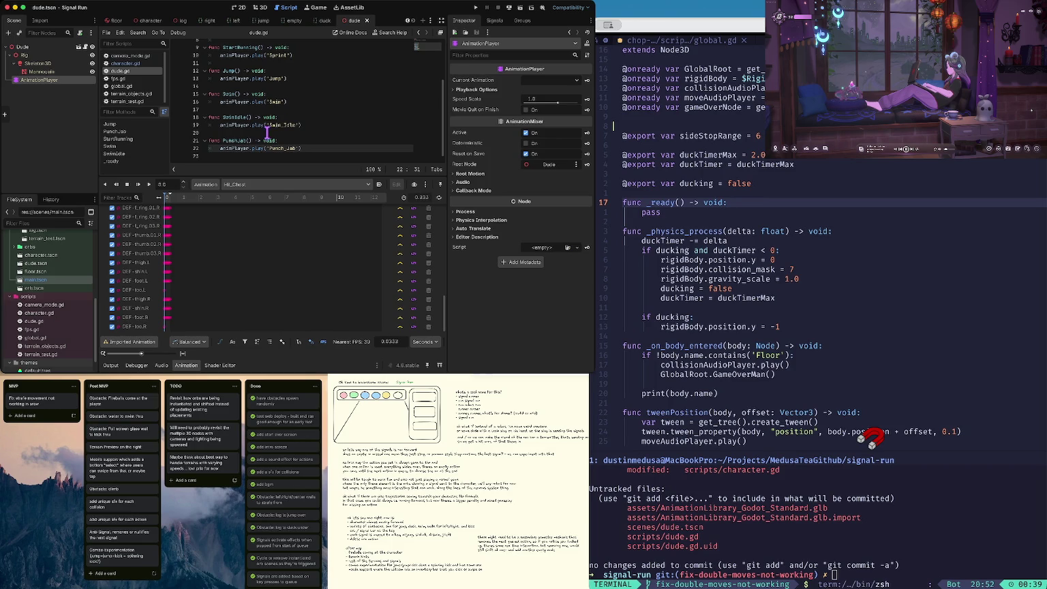
pyautogui.click(269, 184)
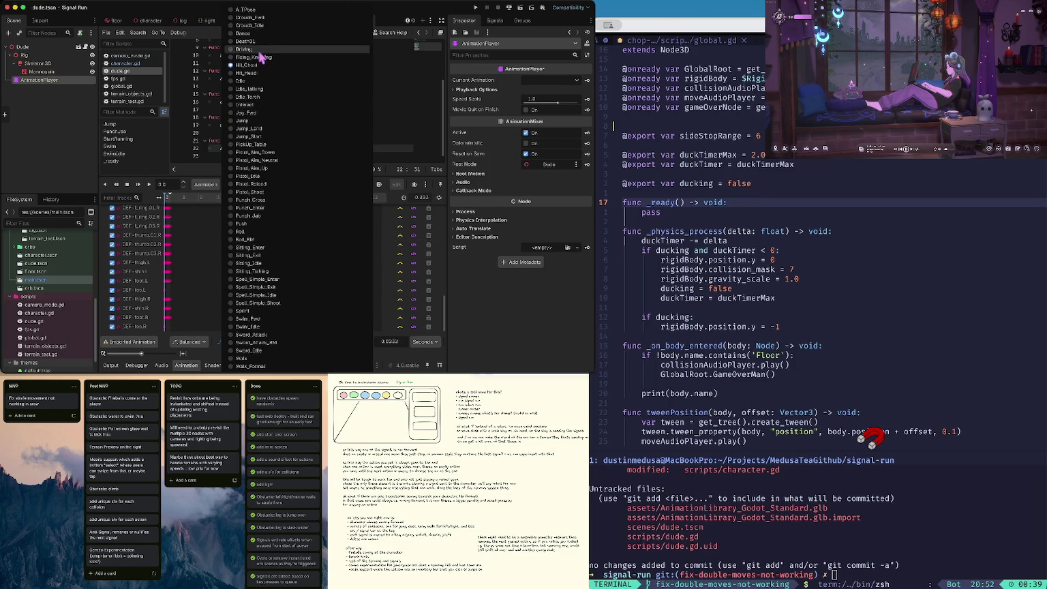
# Step: Preview the Idle animation and comment out func _ready() with #
pyautogui.click(277, 81)
pyautogui.scroll(4, 276, 80)
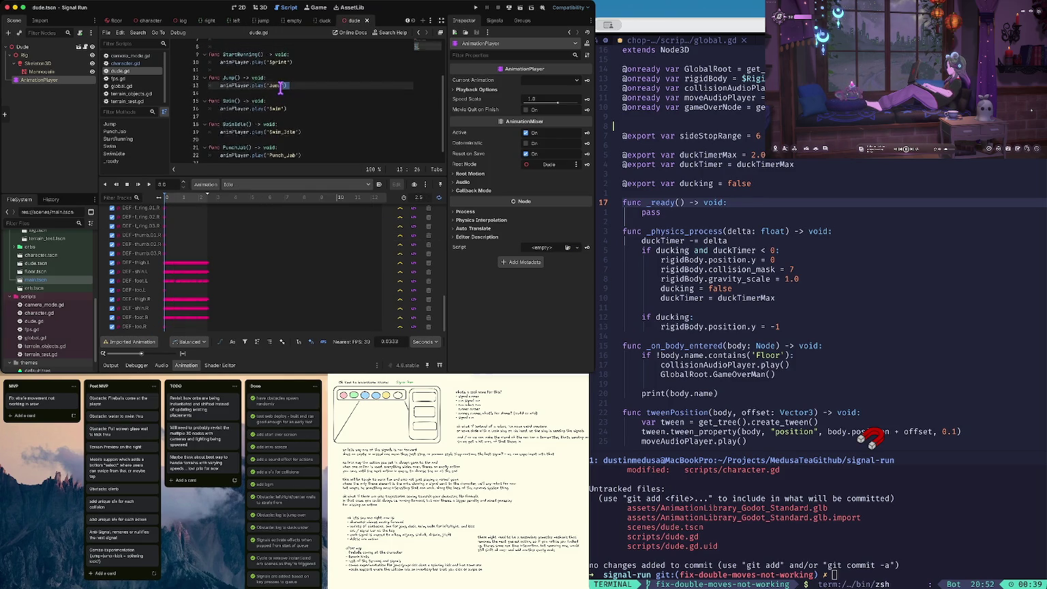
pyautogui.click(238, 85)
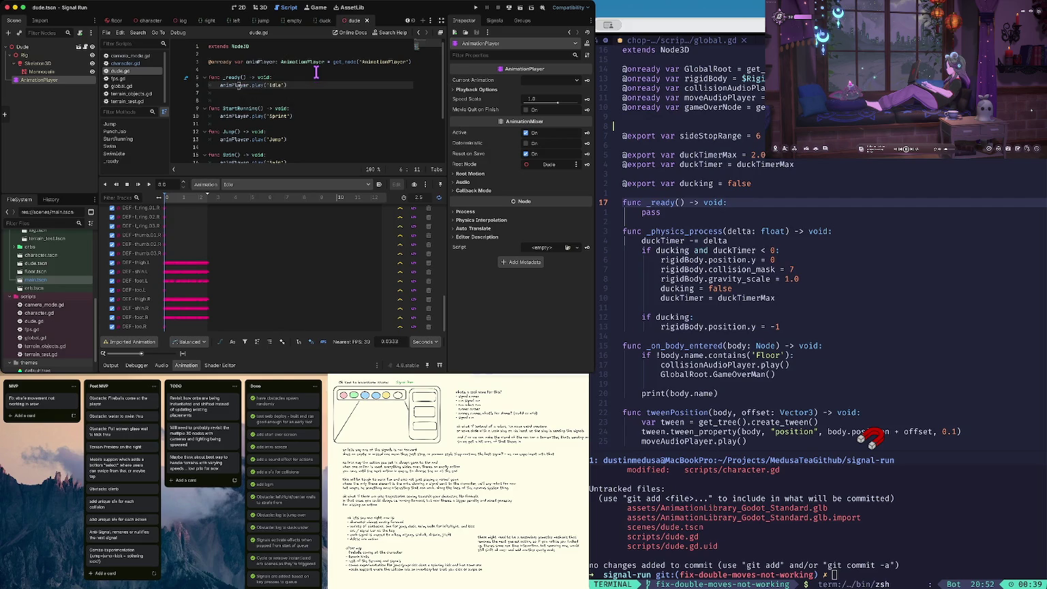
pyautogui.press('Up')
pyautogui.write('#')
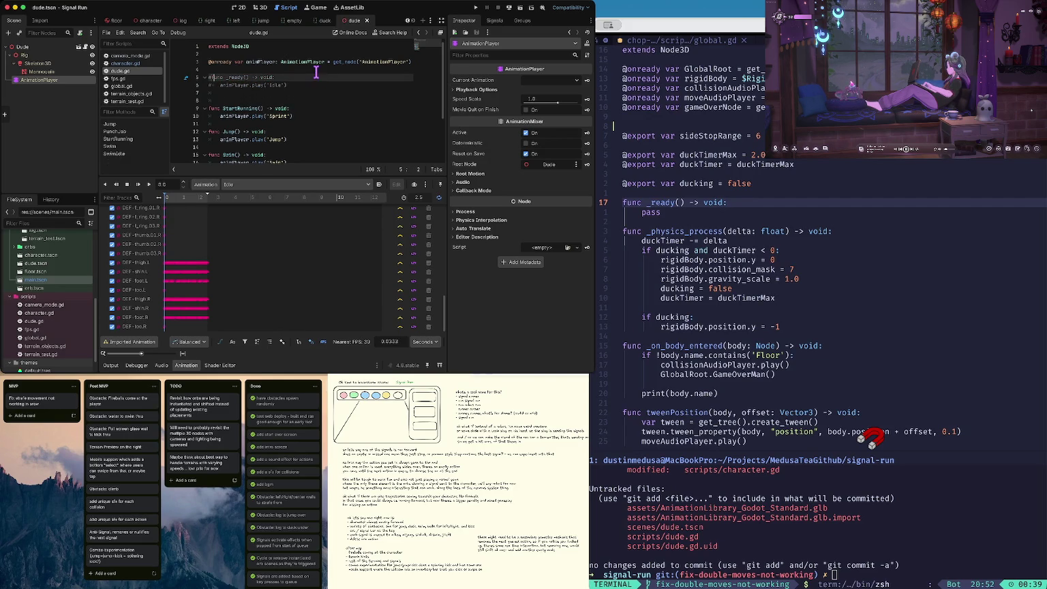
# Step: Test-run the game, then stop it
pyautogui.press('super+b')
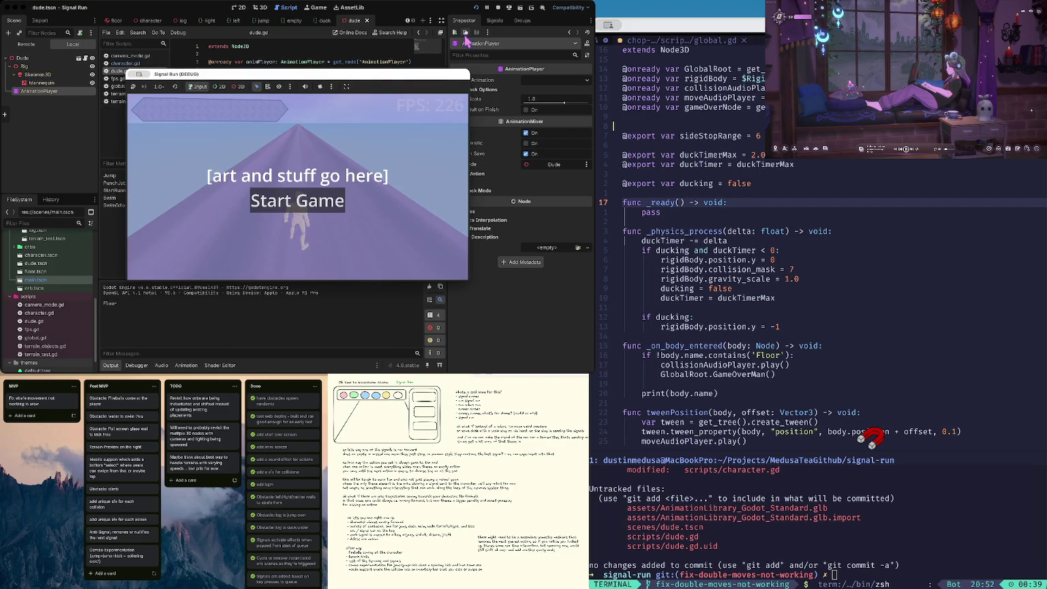
pyautogui.click(498, 8)
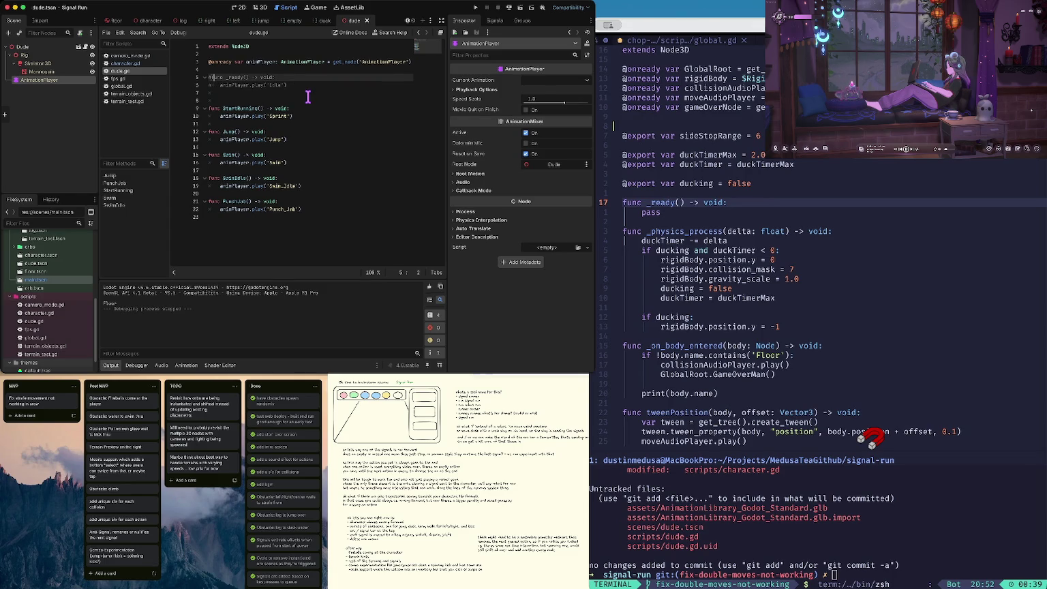
pyautogui.click(309, 96)
# Step: Remove the blank line and uncomment the _ready function with Ctrl+K
pyautogui.press('BackSpace')
pyautogui.press('BackSpace')
pyautogui.press('super+k')
pyautogui.press('Up')
pyautogui.press('super+k')
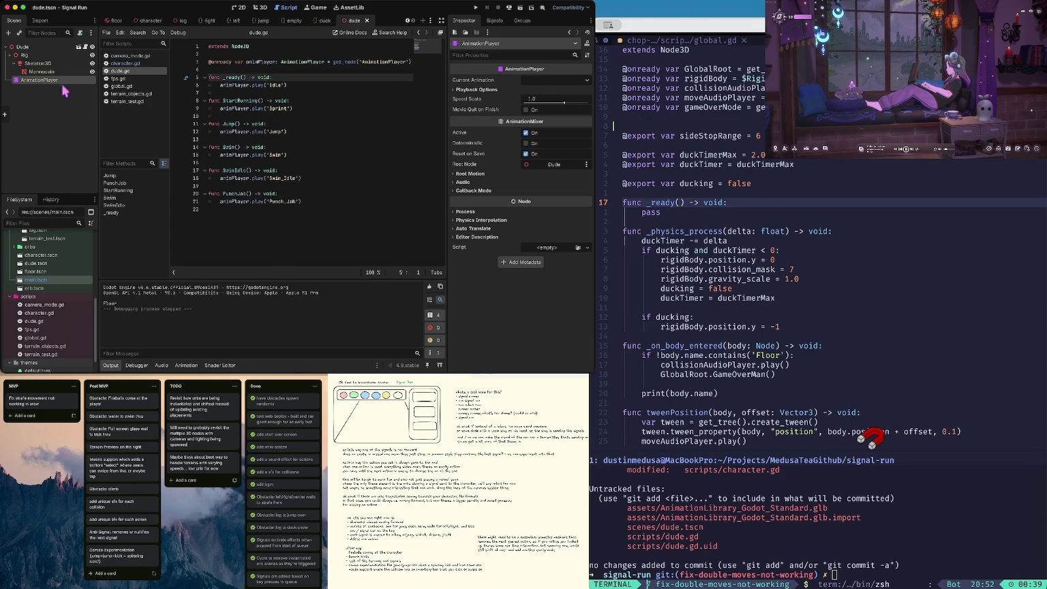
# Step: Browse the AnimationPlayer's animation list, then place the caret on the Sprint line in StartRunning
pyautogui.click(50, 80)
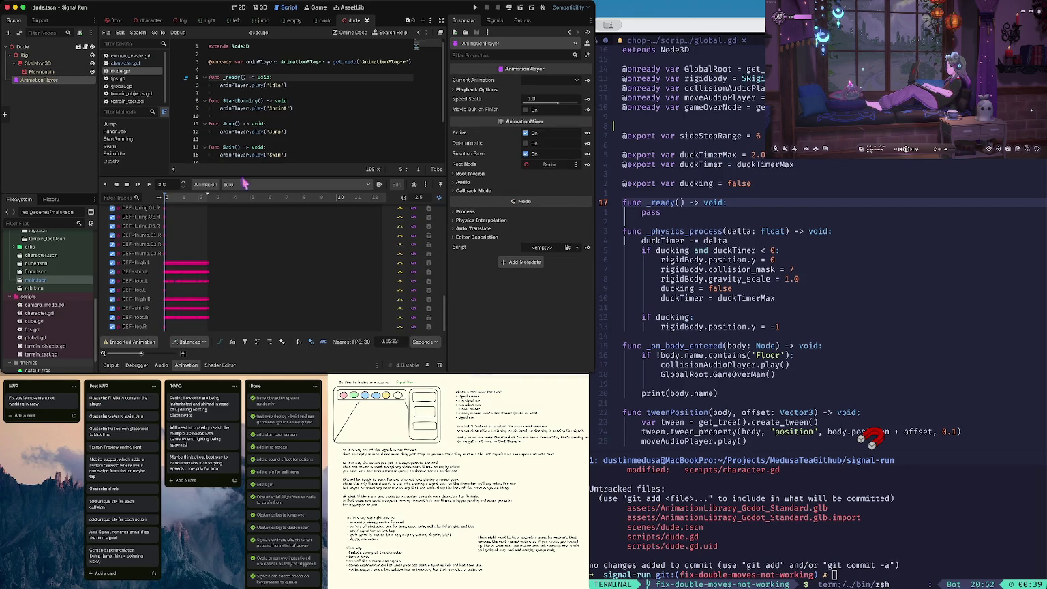
pyautogui.click(245, 184)
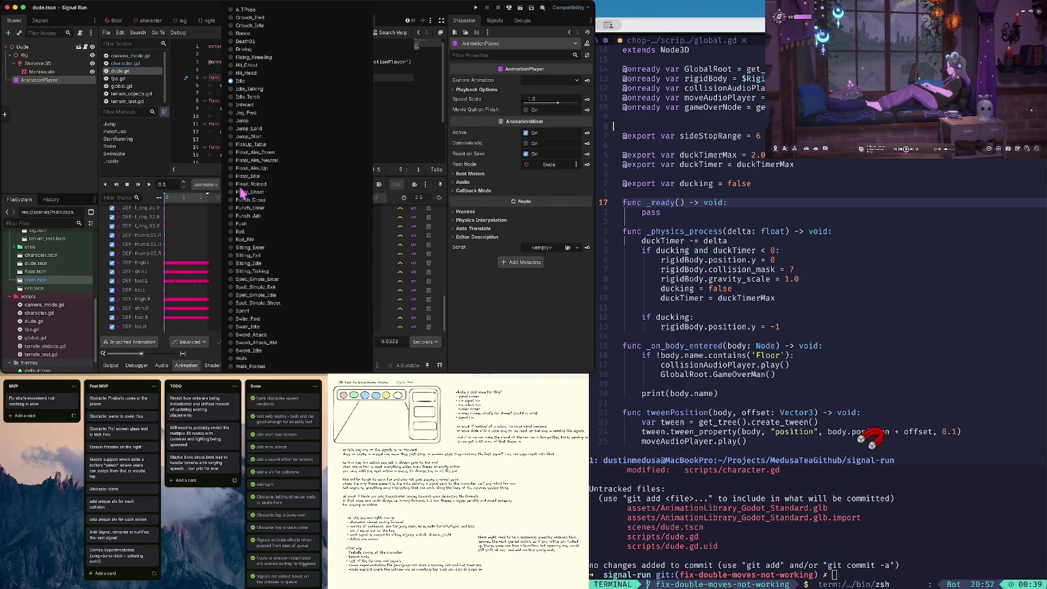
pyautogui.click(245, 81)
pyautogui.click(255, 190)
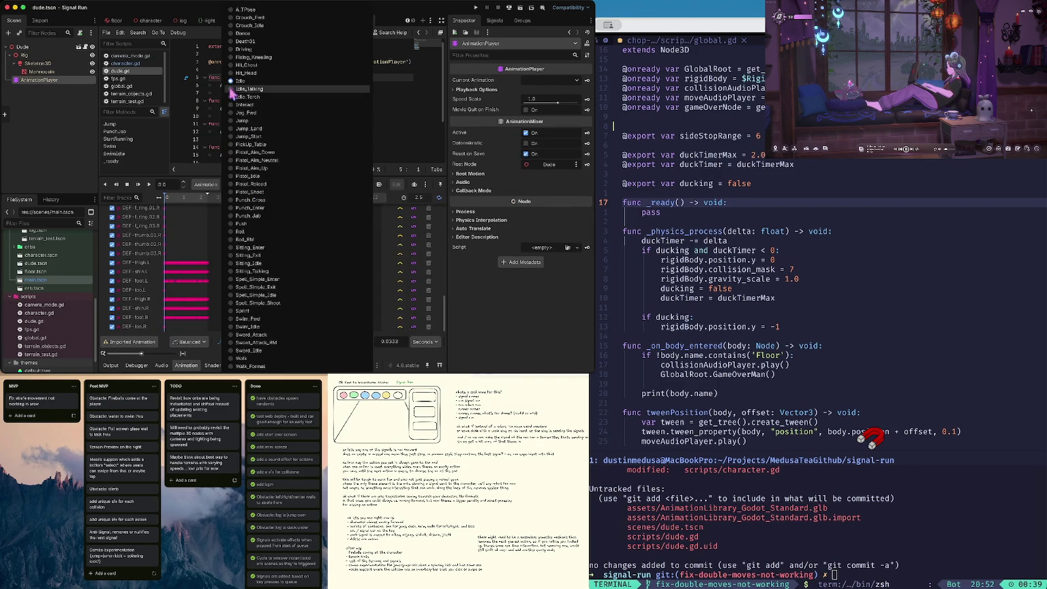
pyautogui.click(213, 88)
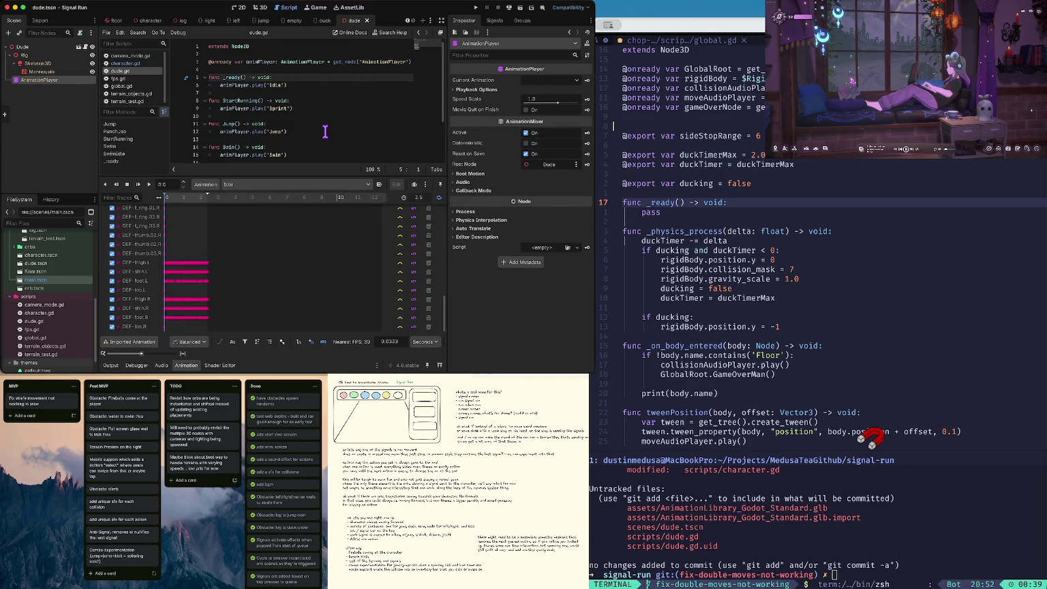
pyautogui.click(326, 131)
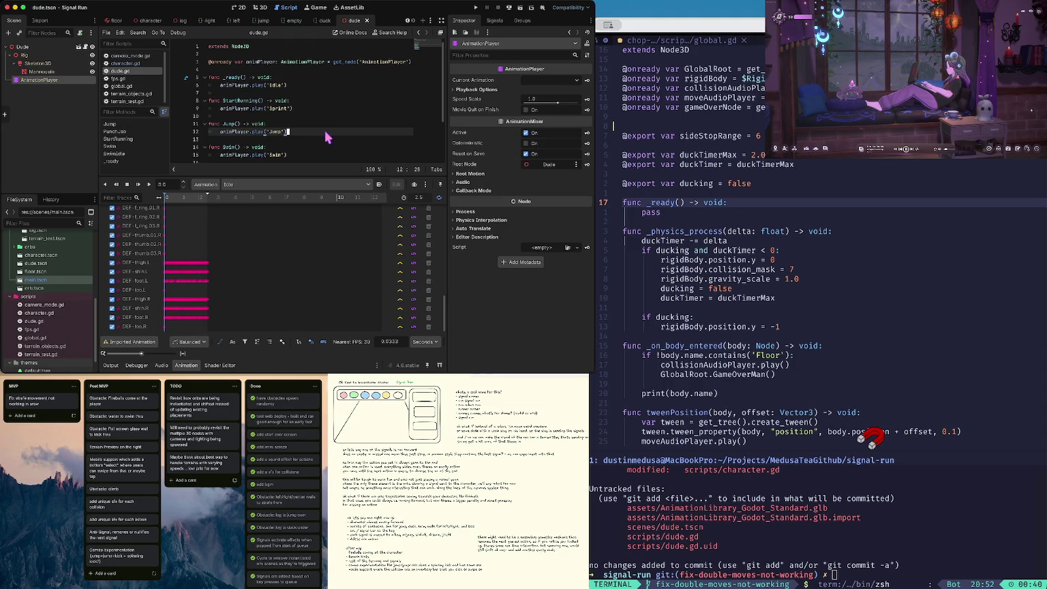
pyautogui.click(329, 109)
pyautogui.click(292, 114)
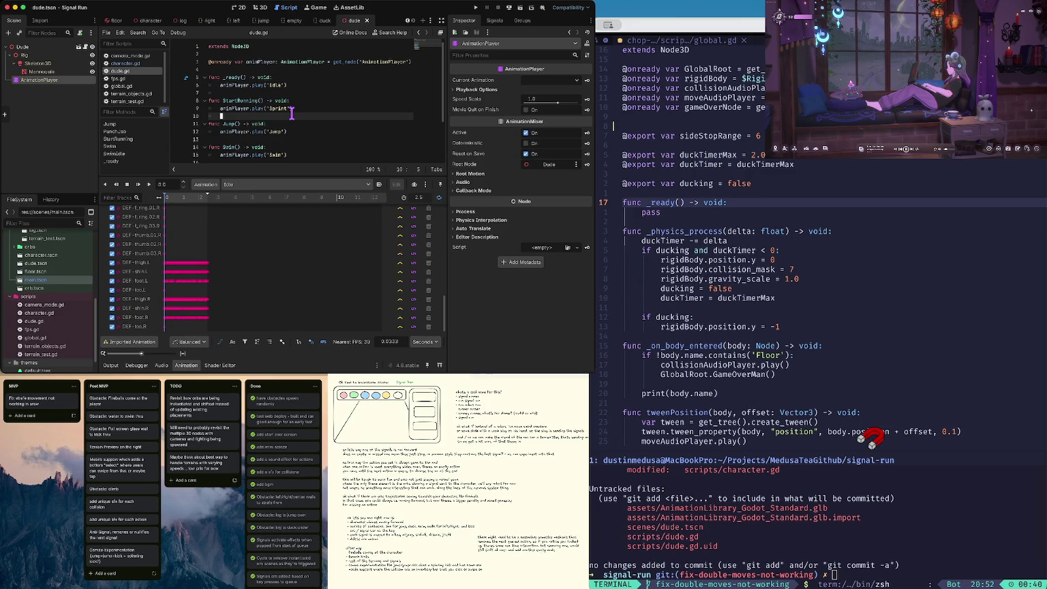
# Step: Open character.gd and place the caret at the end of the _ready function
pyautogui.click(133, 64)
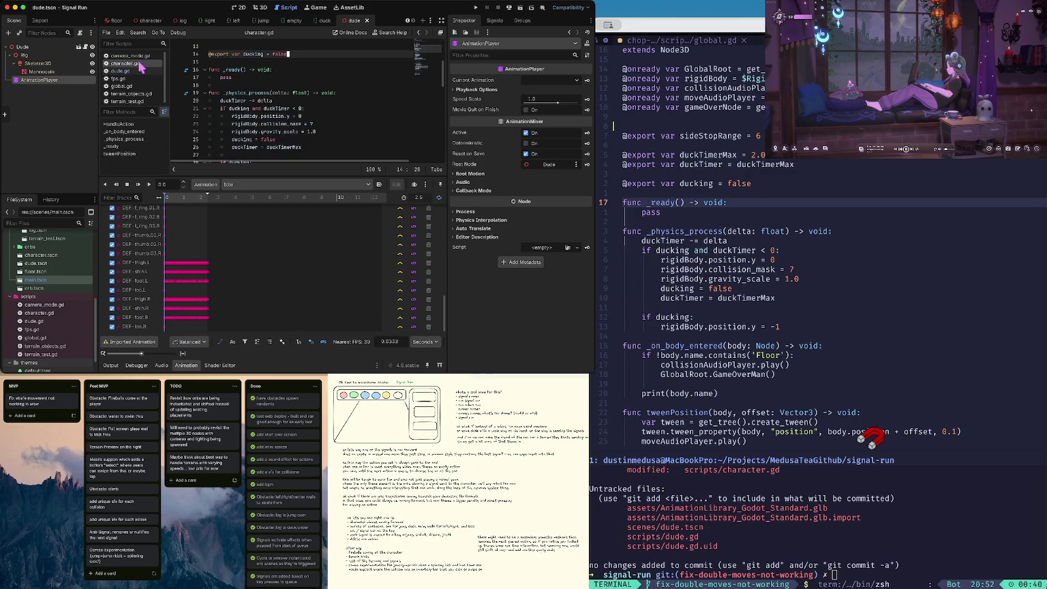
pyautogui.click(303, 79)
pyautogui.scroll(-1, 303, 79)
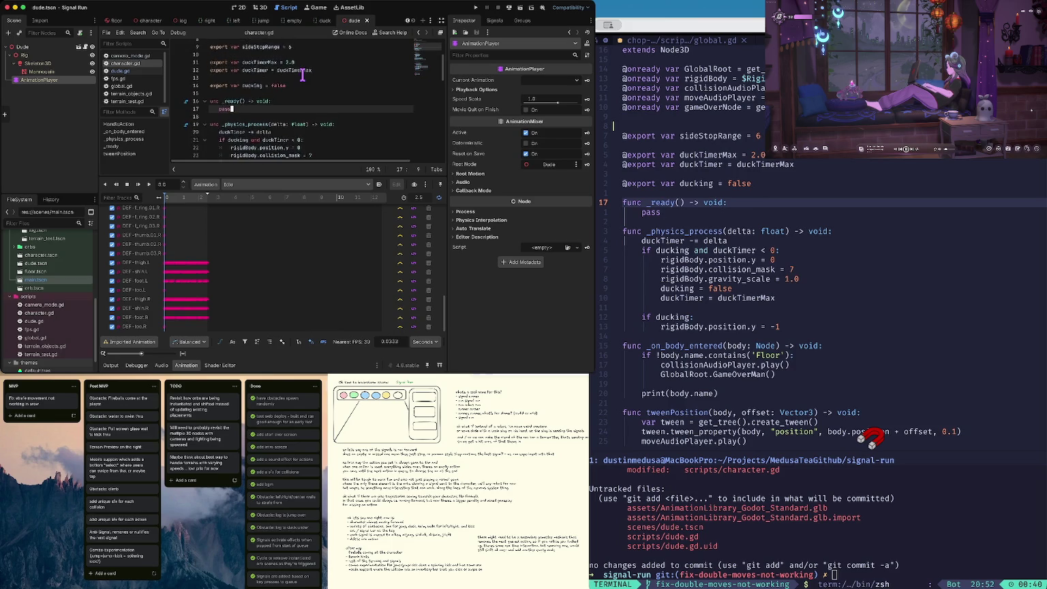
pyautogui.scroll(-10, 303, 74)
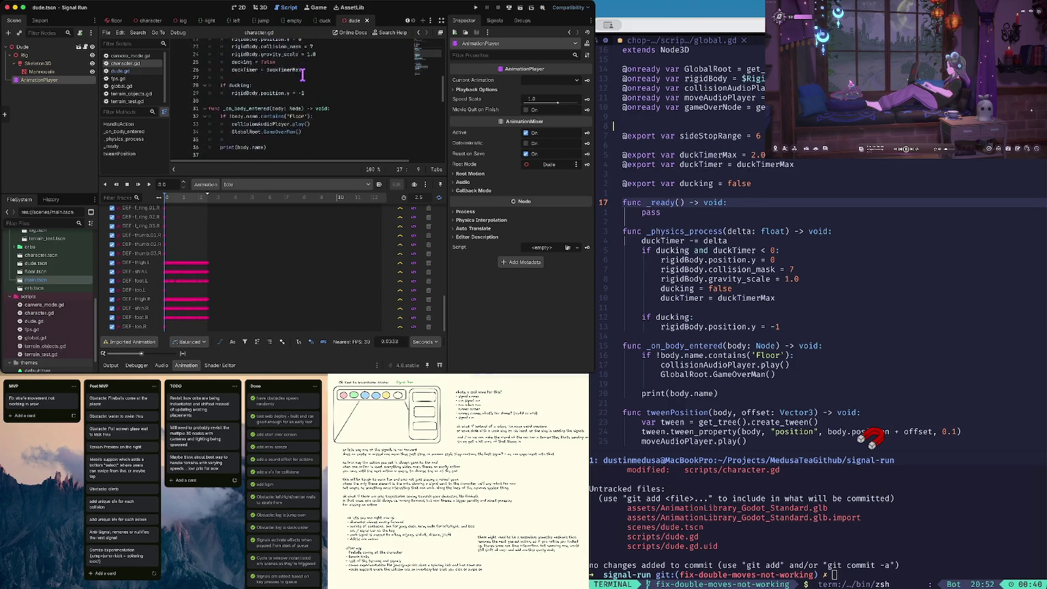
pyautogui.scroll(1, 302, 75)
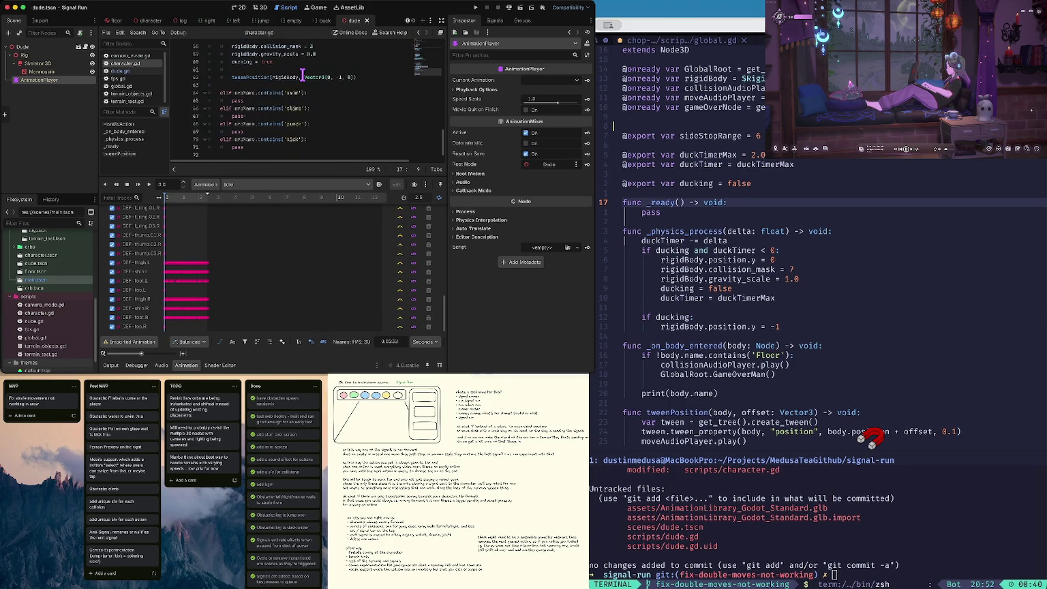
pyautogui.scroll(-3, 302, 74)
pyautogui.scroll(12, 303, 75)
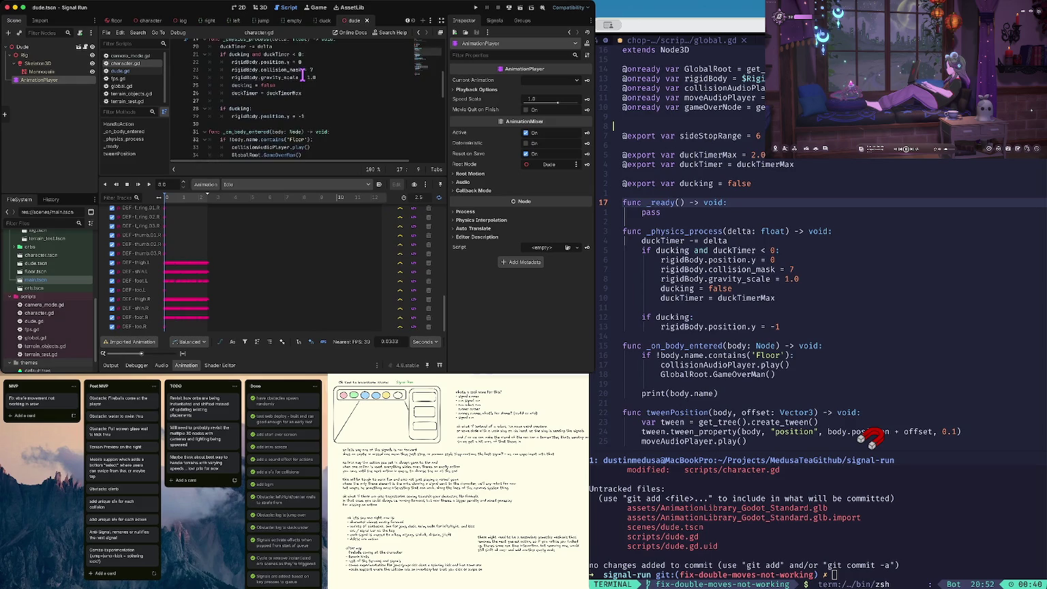
pyautogui.scroll(3, 303, 74)
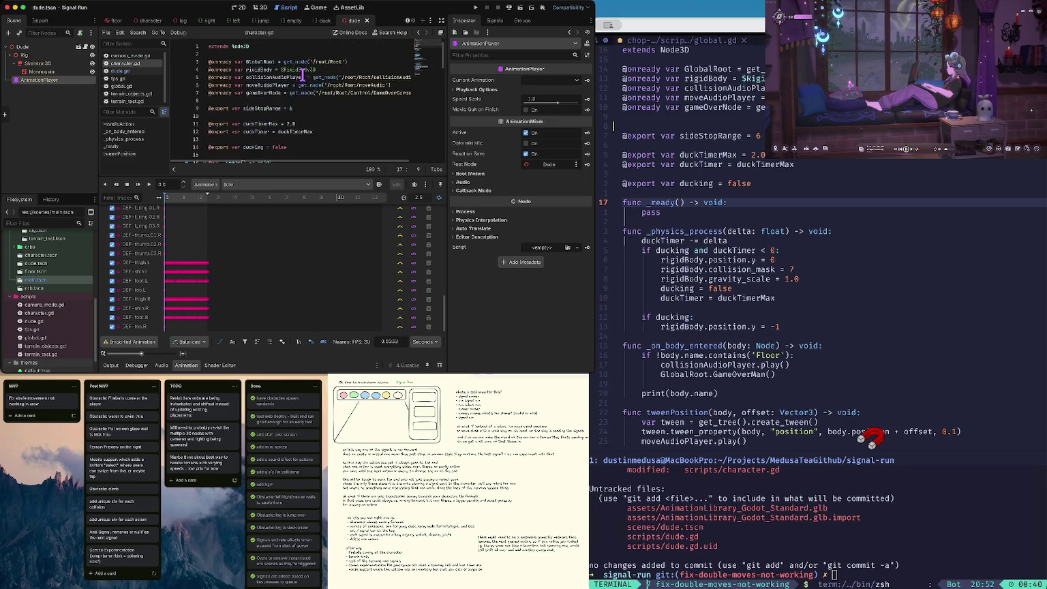
pyautogui.scroll(-2, 302, 74)
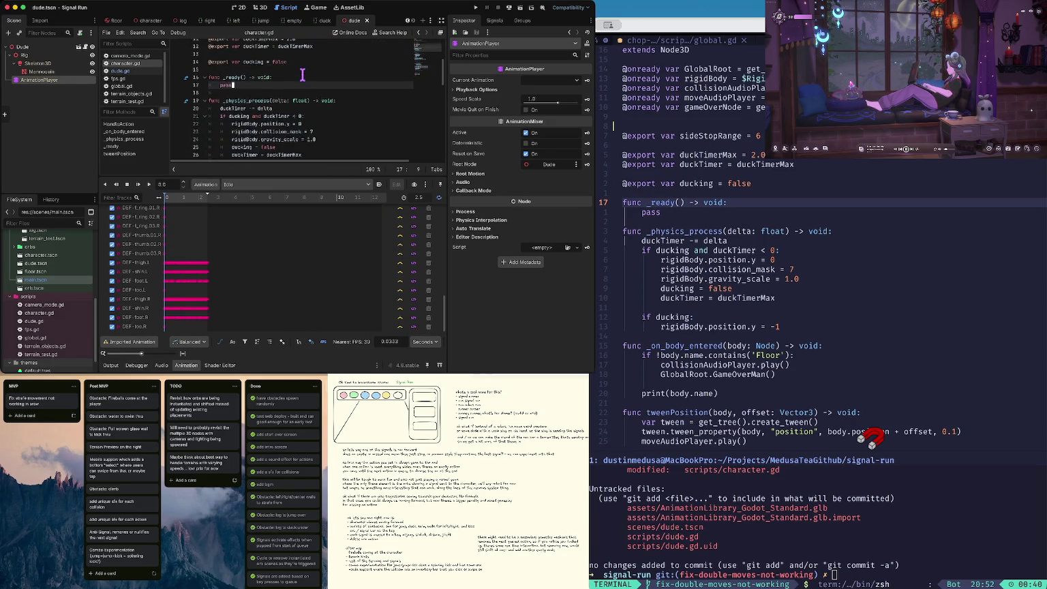
pyautogui.click(247, 71)
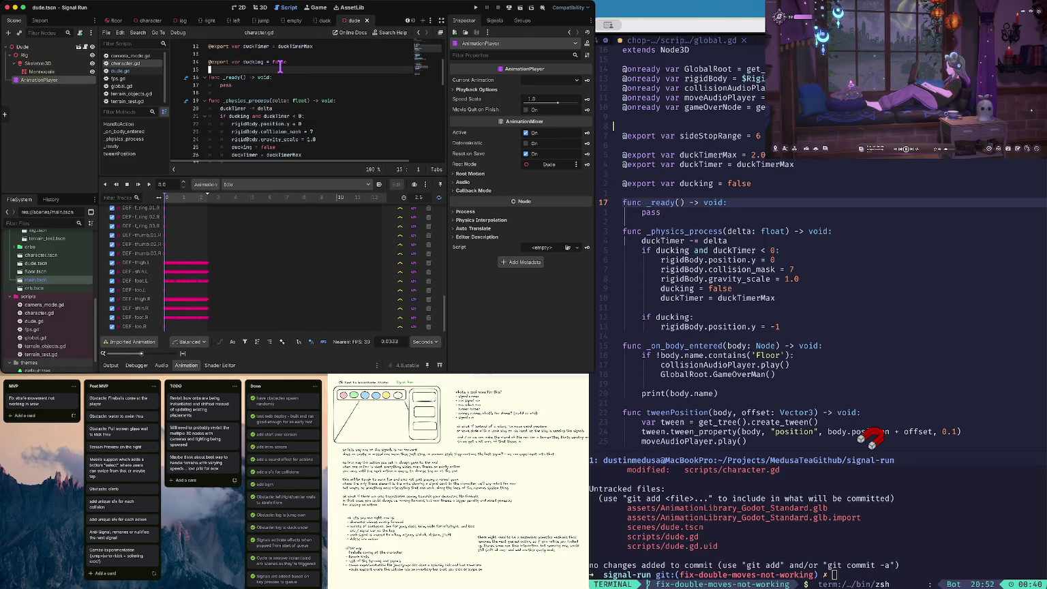
pyautogui.click(235, 90)
# Step: Declare func GameStart() -> void: below _ready and begin its body referencing the Dude node
pyautogui.press('Return')
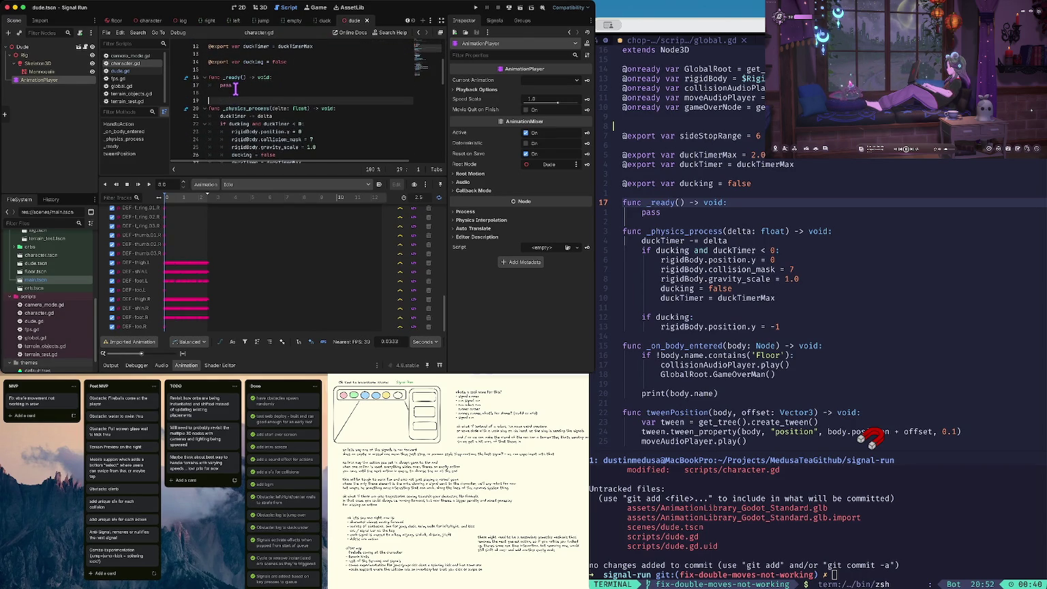
pyautogui.write('func goe')
pyautogui.press('BackSpace')
pyautogui.press('BackSpace')
pyautogui.press('BackSpace')
pyautogui.write('GameStart')
pyautogui.write('() -> ')
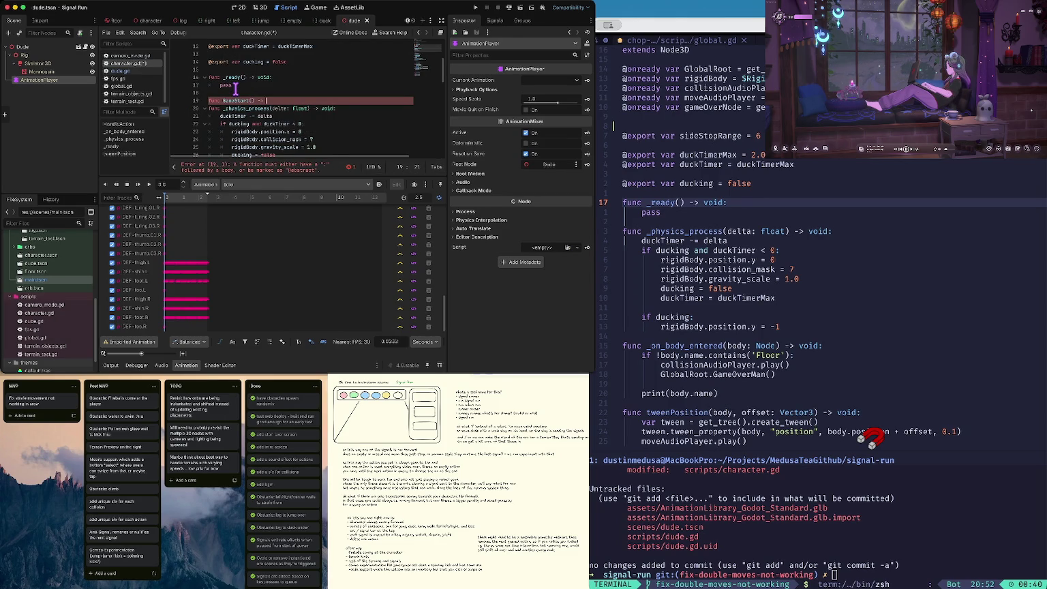
pyautogui.write('void:')
pyautogui.press('Return')
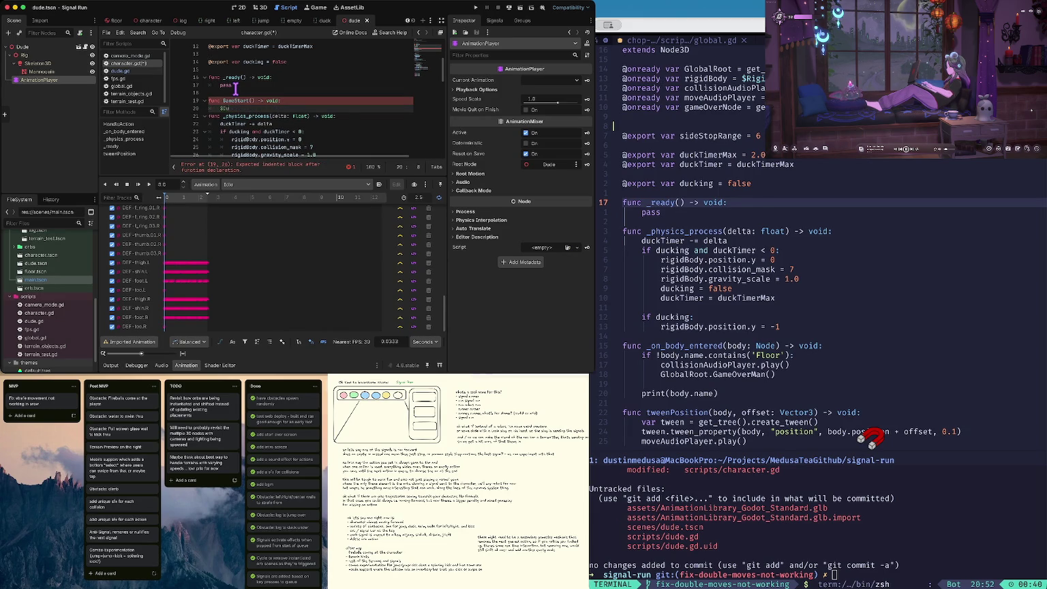
pyautogui.write('de')
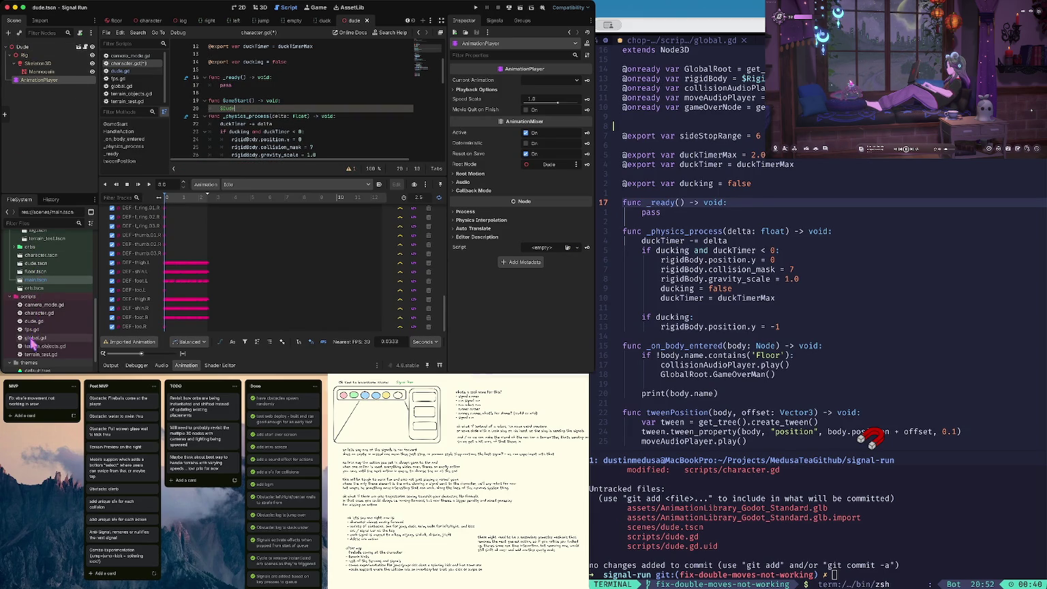
pyautogui.scroll(2, 34, 320)
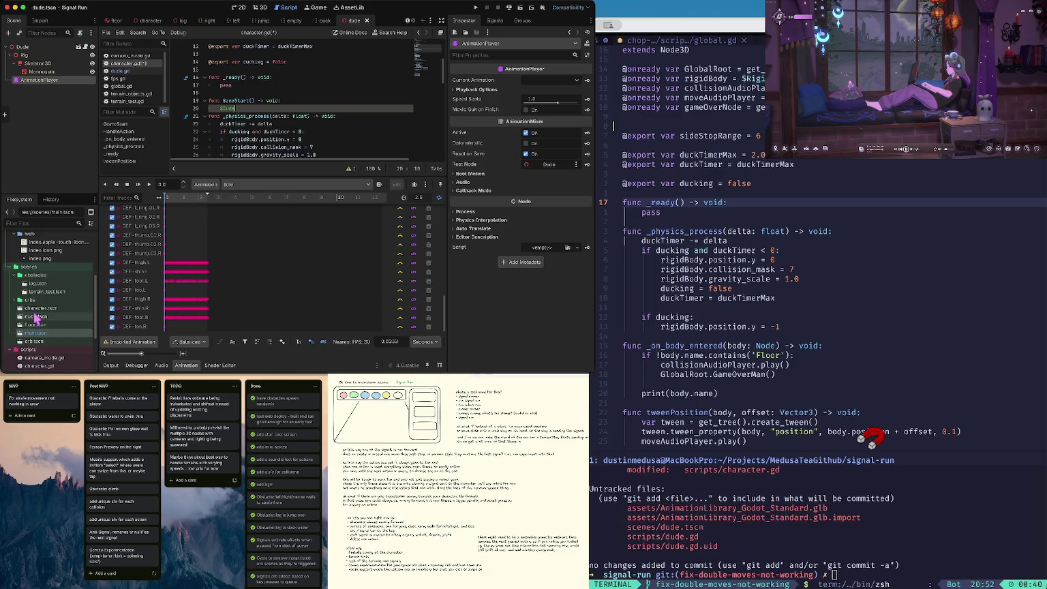
# Step: Open character.tscn, undo the stray edits, make GameStart() call dude.StartRunning(), and save
pyautogui.doubleClick(38, 308)
pyautogui.write('@onready var dude = $RigidBody3D/Collisi')
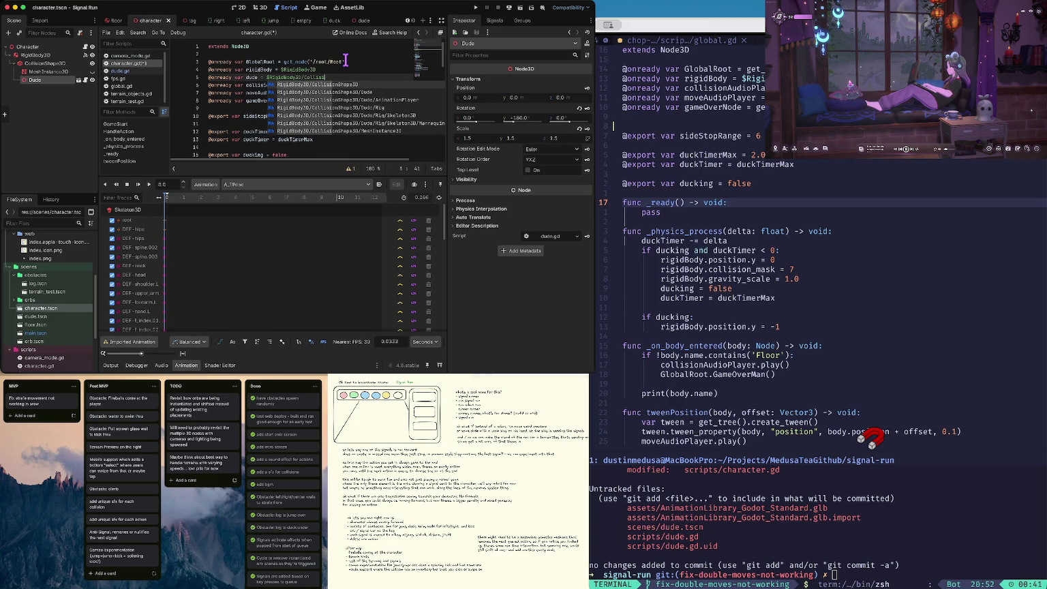
pyautogui.hotkey('ctrl', 'z')
pyautogui.hotkey('ctrl', 'z')
pyautogui.hotkey('ctrl', 'z')
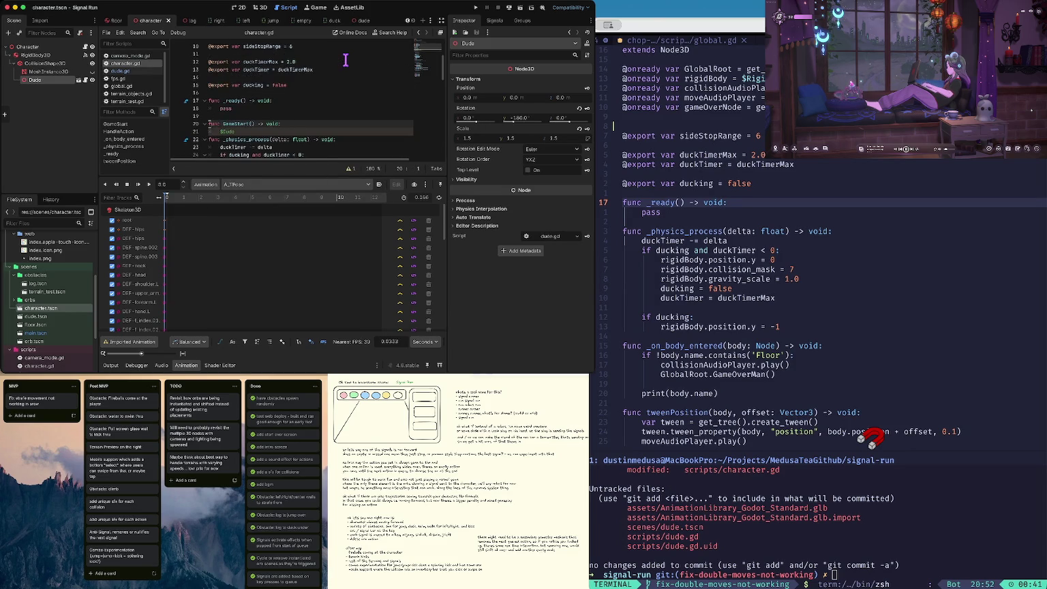
pyautogui.hotkey('ctrl', 'z')
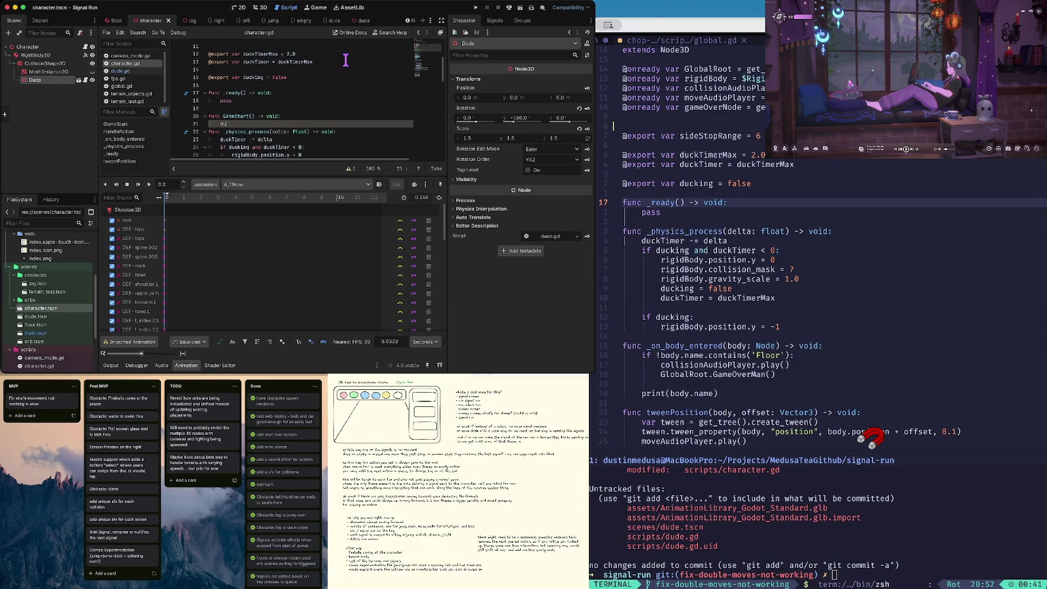
pyautogui.write('ude.')
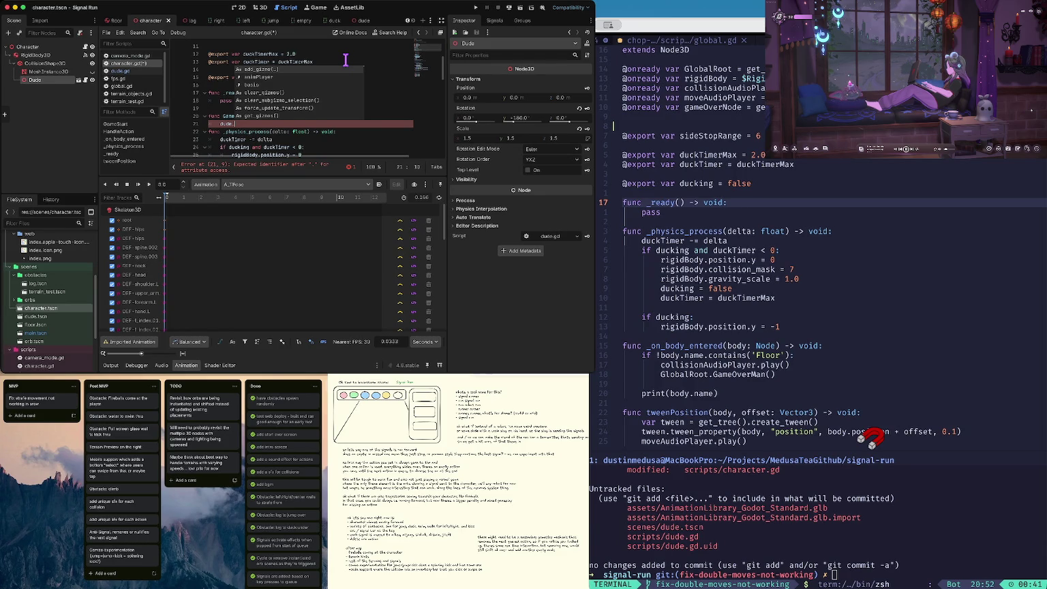
pyautogui.write('StartR')
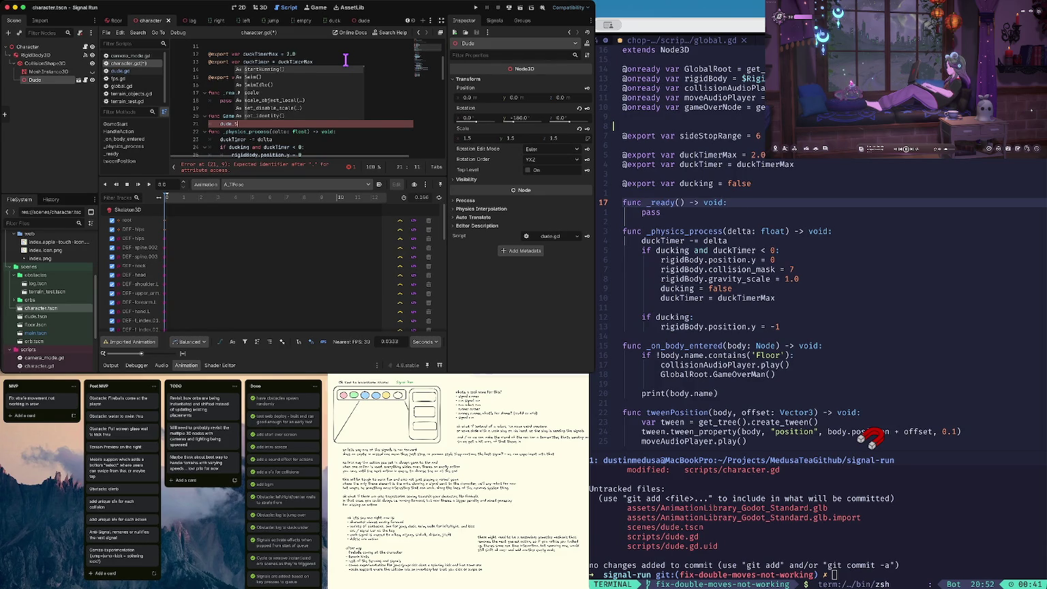
pyautogui.press('Return')
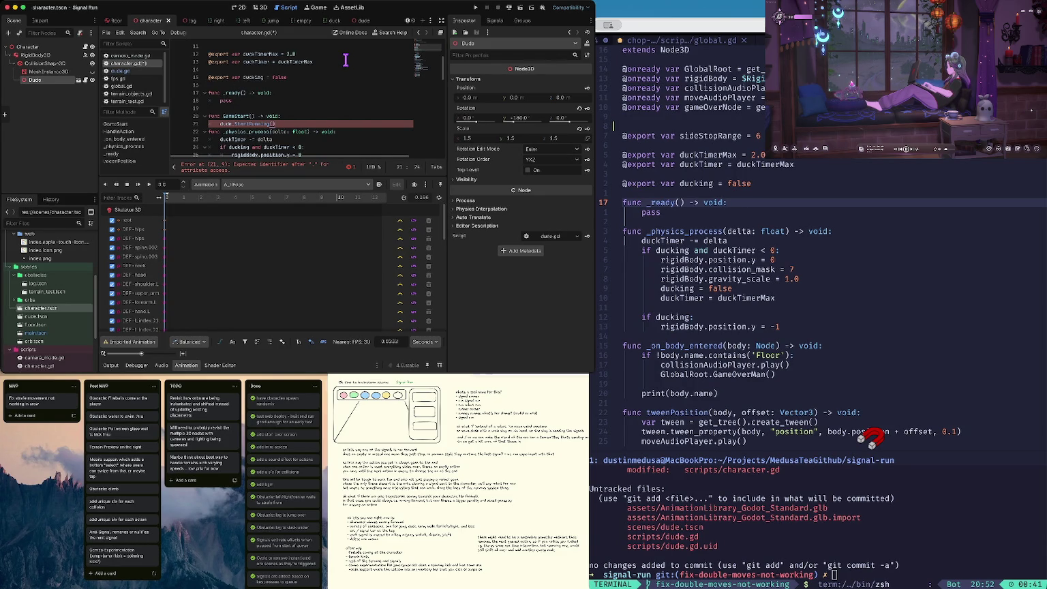
pyautogui.hotkey('ctrl', 's')
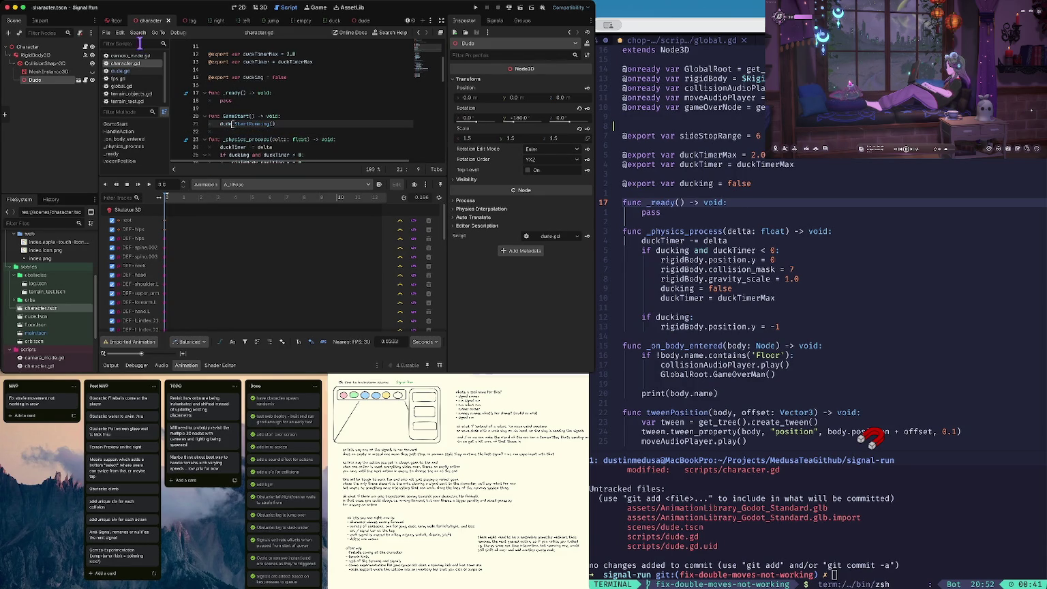
# Step: Open global.gd and scroll to its GameStart() function
pyautogui.click(126, 87)
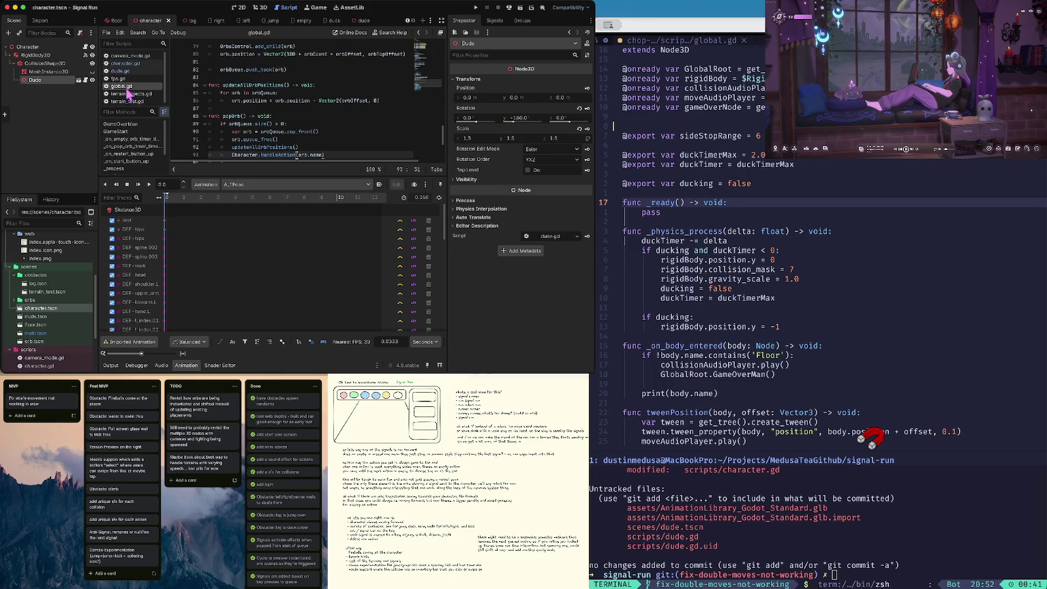
pyautogui.scroll(2, 238, 136)
pyautogui.moveTo(280, 177); pyautogui.dragTo(281, 246)
pyautogui.scroll(5, 302, 107)
pyautogui.scroll(11, 302, 107)
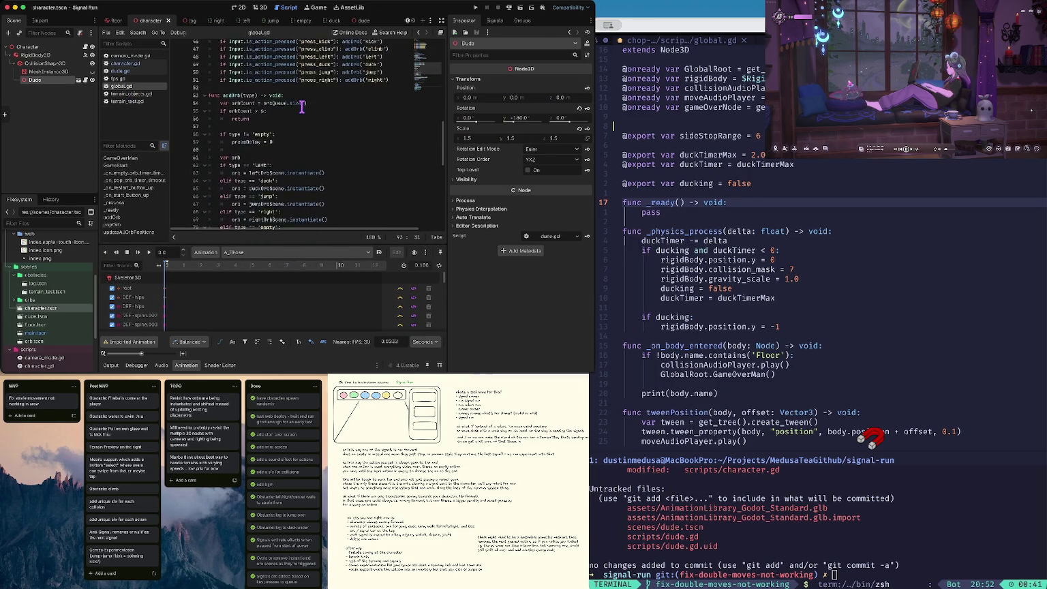
pyautogui.scroll(2, 303, 107)
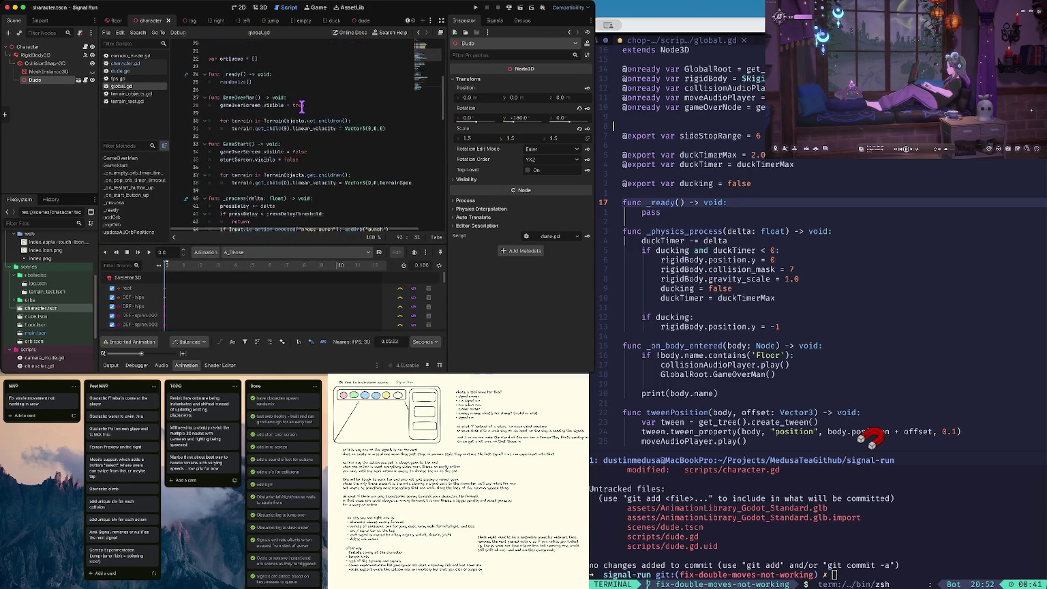
pyautogui.scroll(-1, 303, 158)
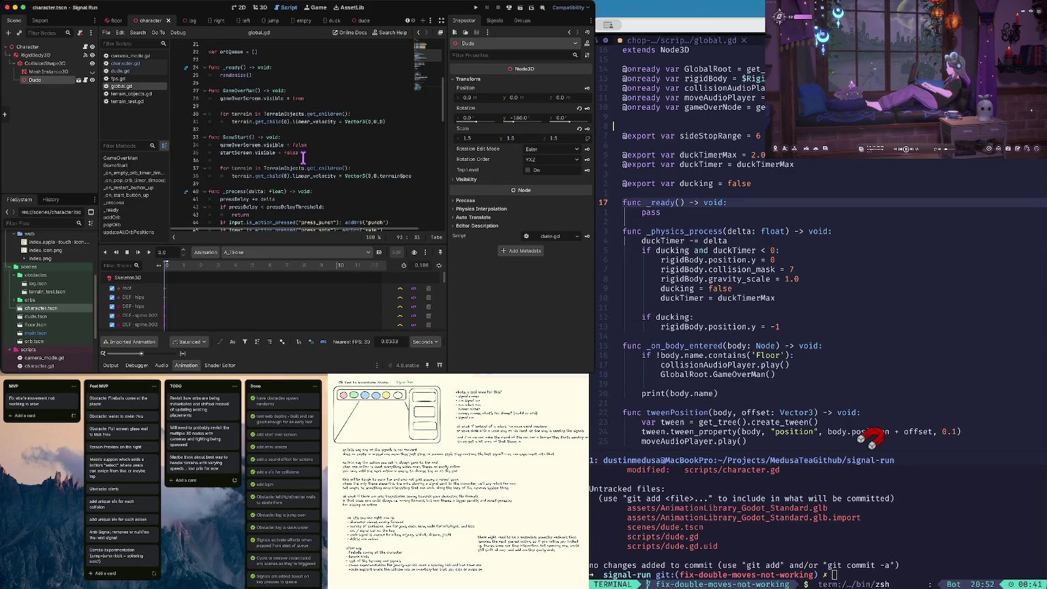
# Step: Append a Character.GameStart() call to GameStart(), then run the project and start a round
pyautogui.click(314, 183)
pyautogui.scroll(-2, 300, 174)
pyautogui.press('Return')
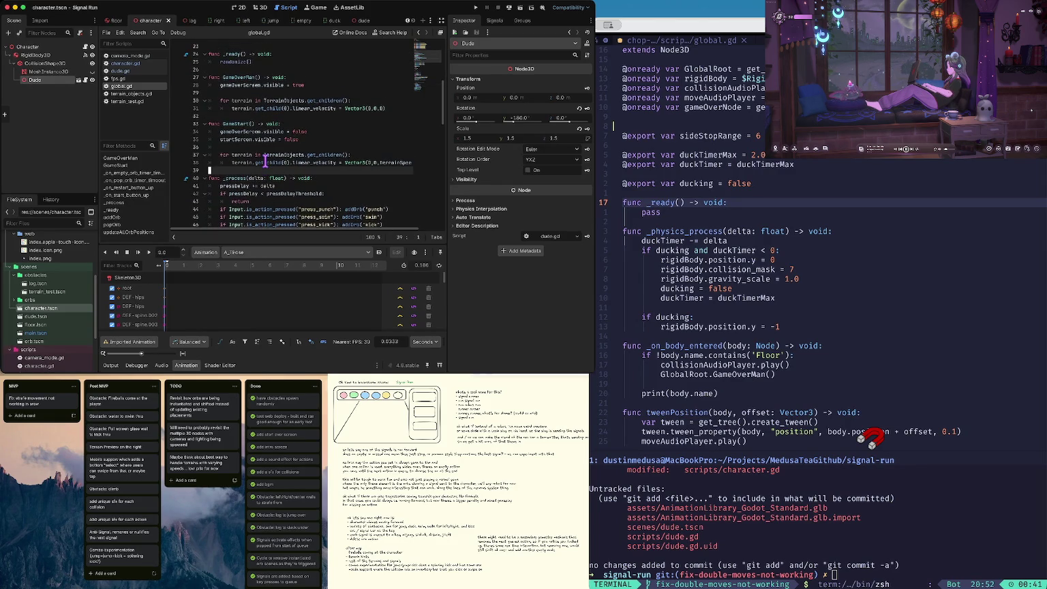
pyautogui.write('Character.game')
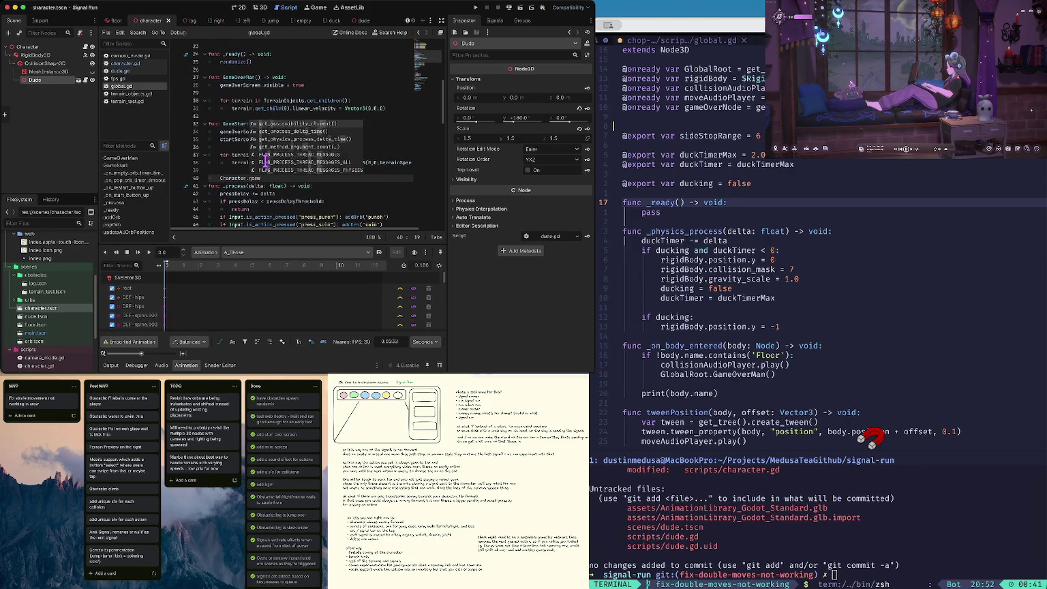
pyautogui.write('st')
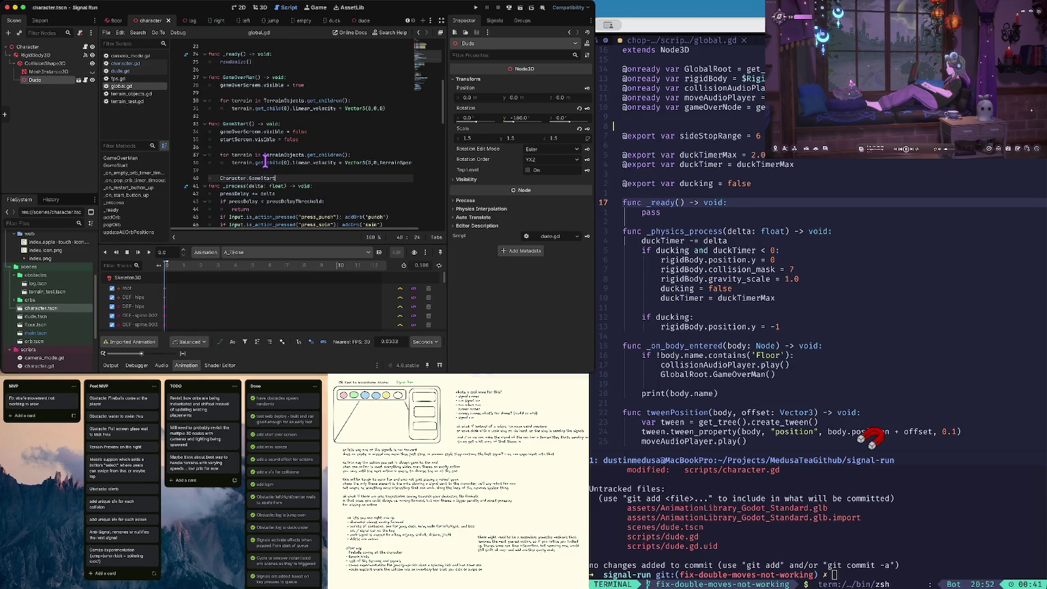
pyautogui.press('Return')
pyautogui.press('Up')
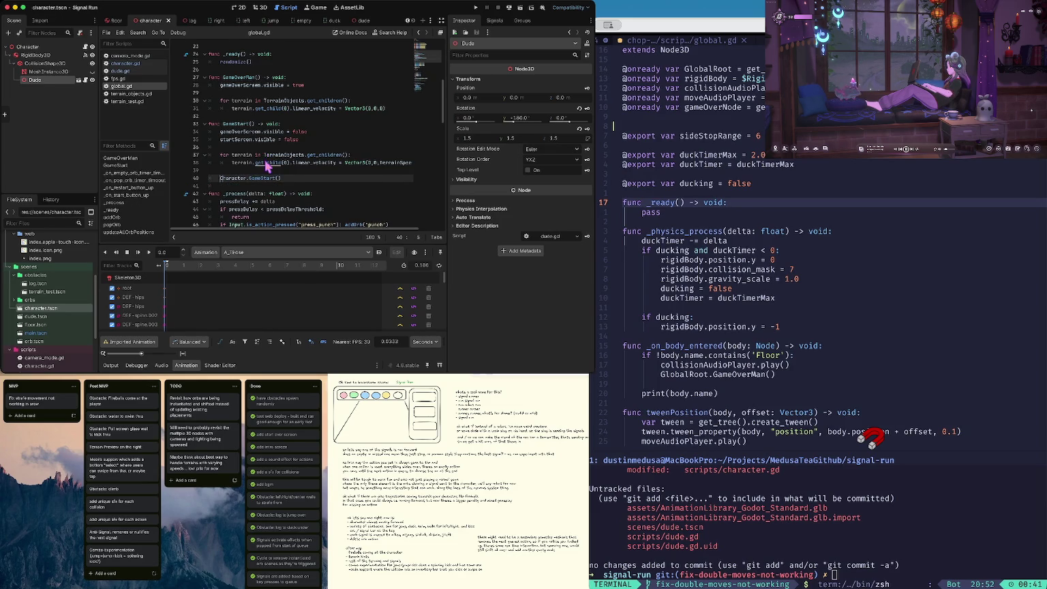
pyautogui.press('super+b')
pyautogui.click(297, 205)
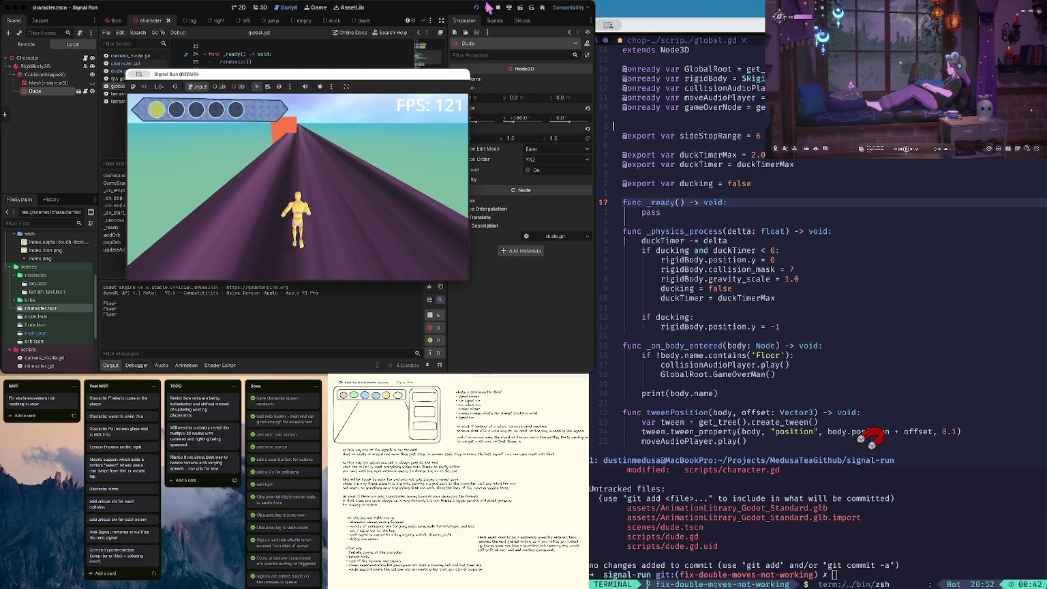
# Step: Stop the running Signal Run game after watching the character run along the track
pyautogui.click(499, 8)
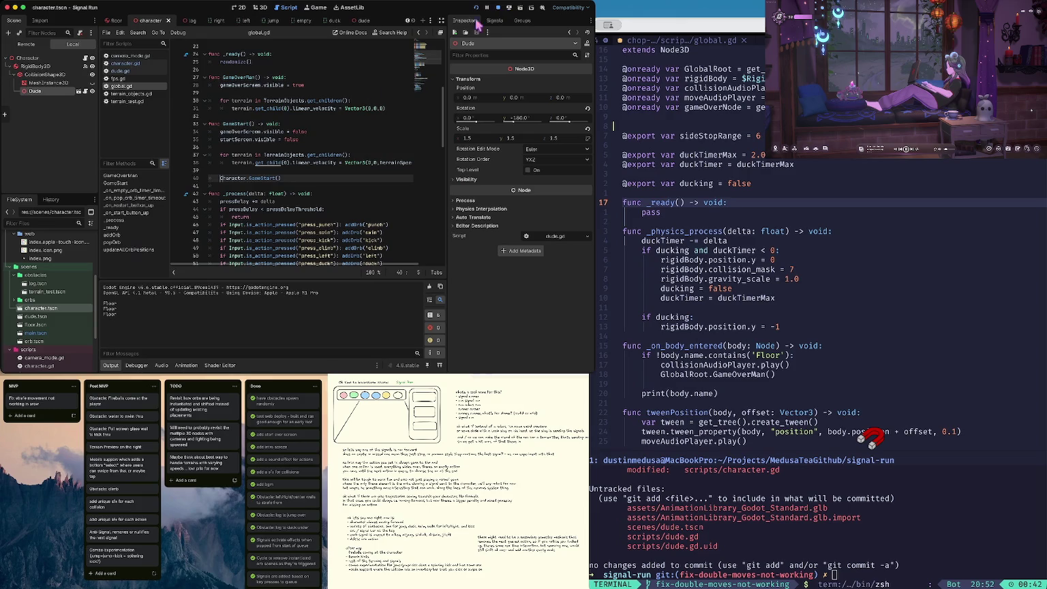
pyautogui.click(325, 127)
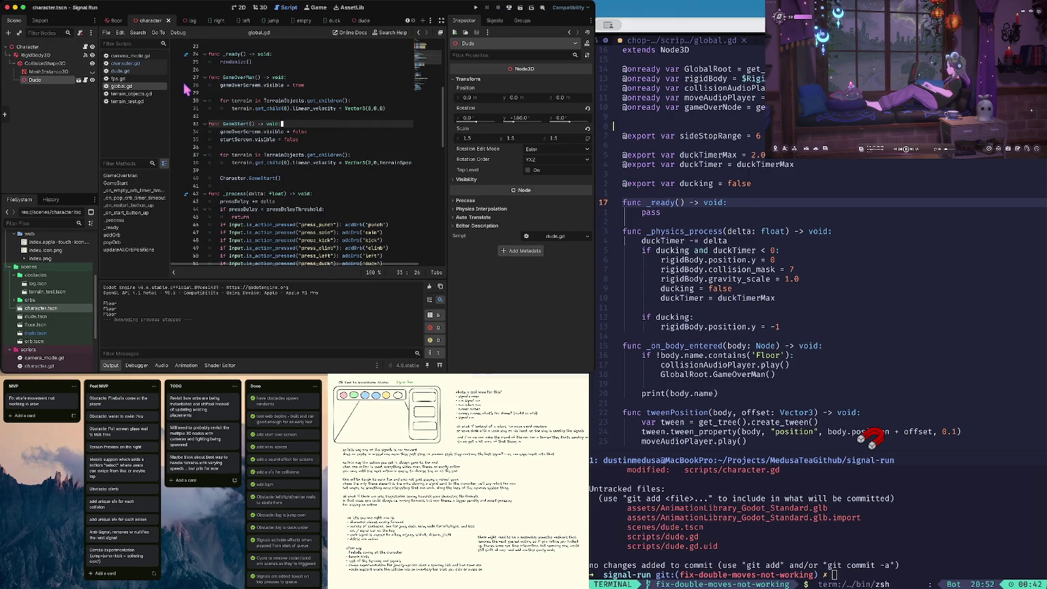
pyautogui.write('@onready var dude = $RigidBody')
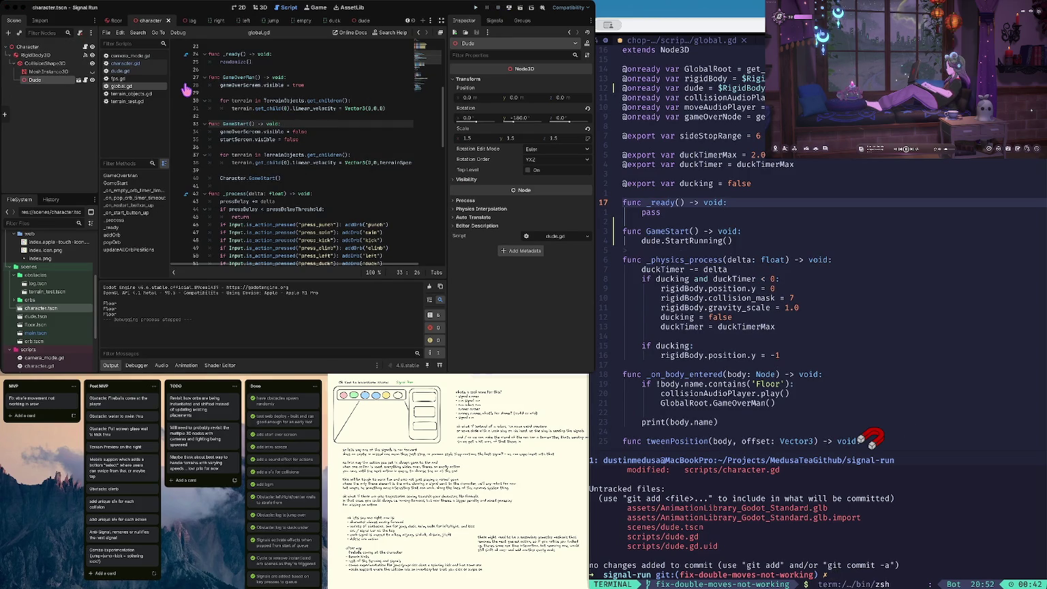
# Step: In character.gd, add a dude.Jump() call below the jump tweenPosition line and save
pyautogui.click(301, 100)
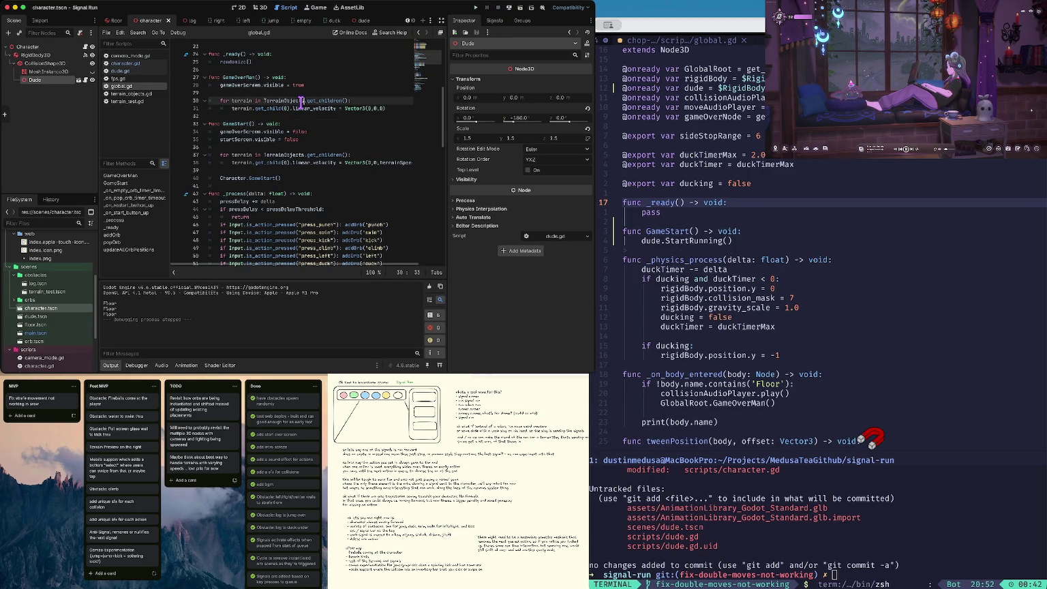
pyautogui.click(125, 65)
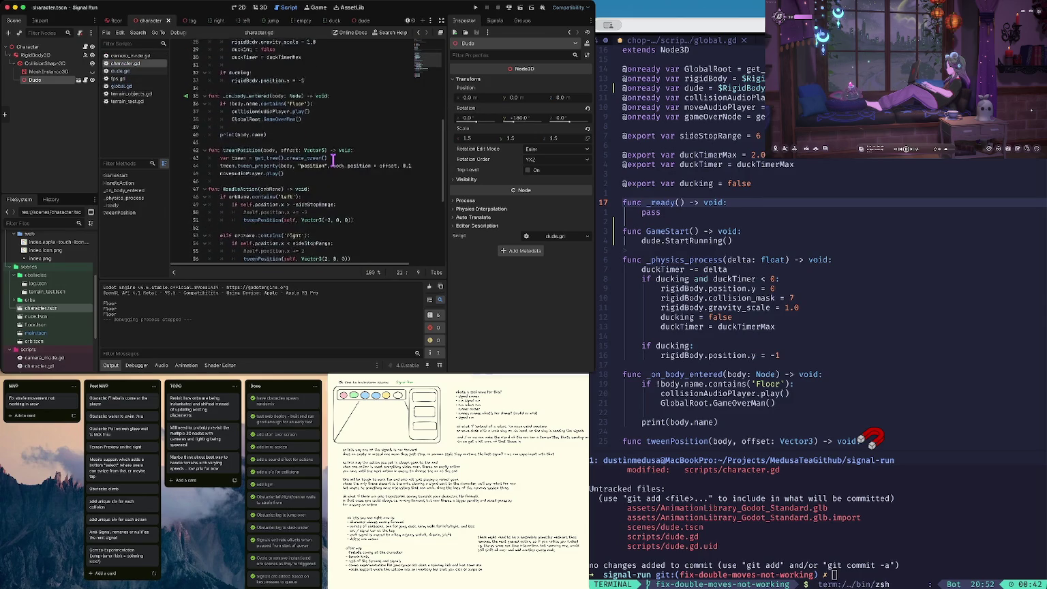
pyautogui.scroll(-6, 333, 159)
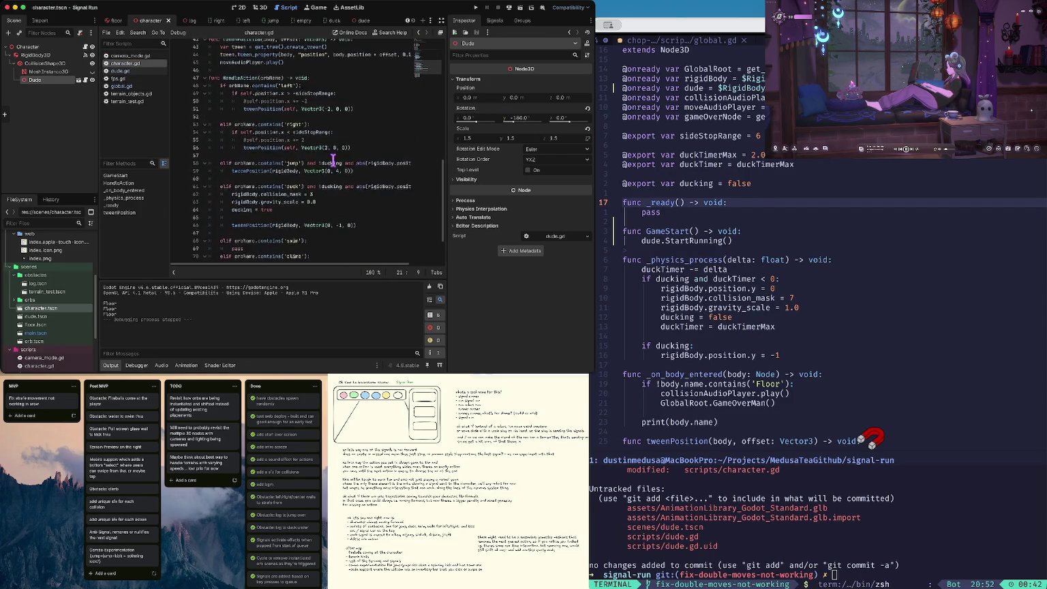
pyautogui.scroll(-1, 334, 159)
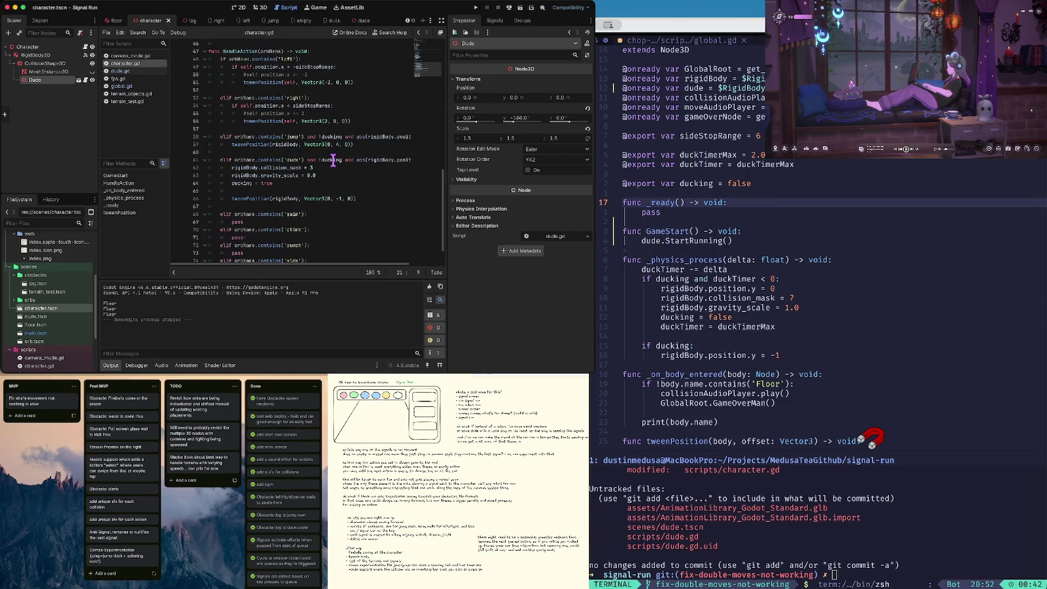
pyautogui.click(259, 146)
pyautogui.press('End')
pyautogui.press('Return')
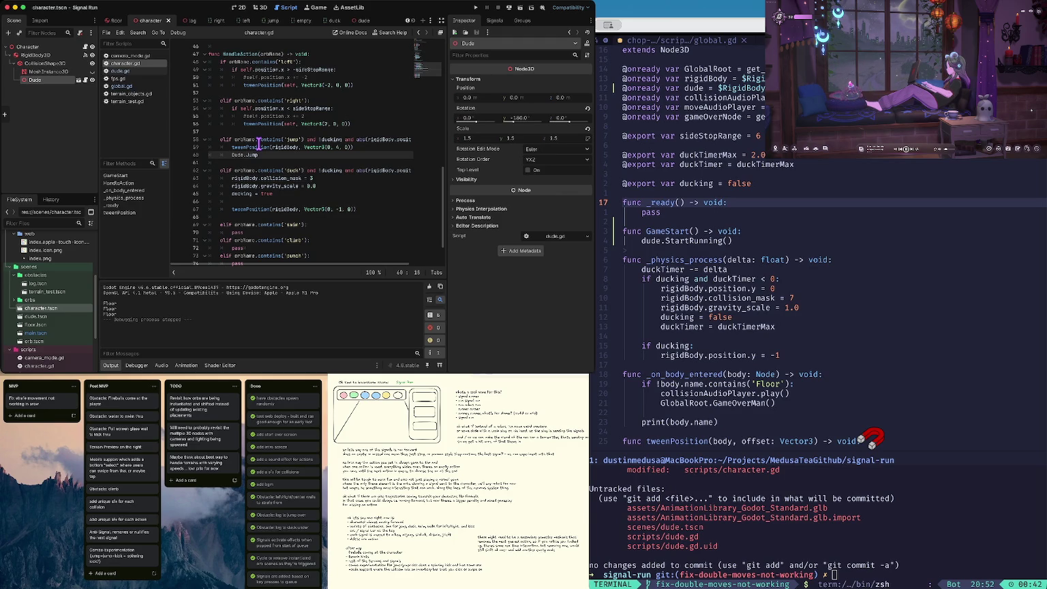
pyautogui.hotkey('ctrl', 's')
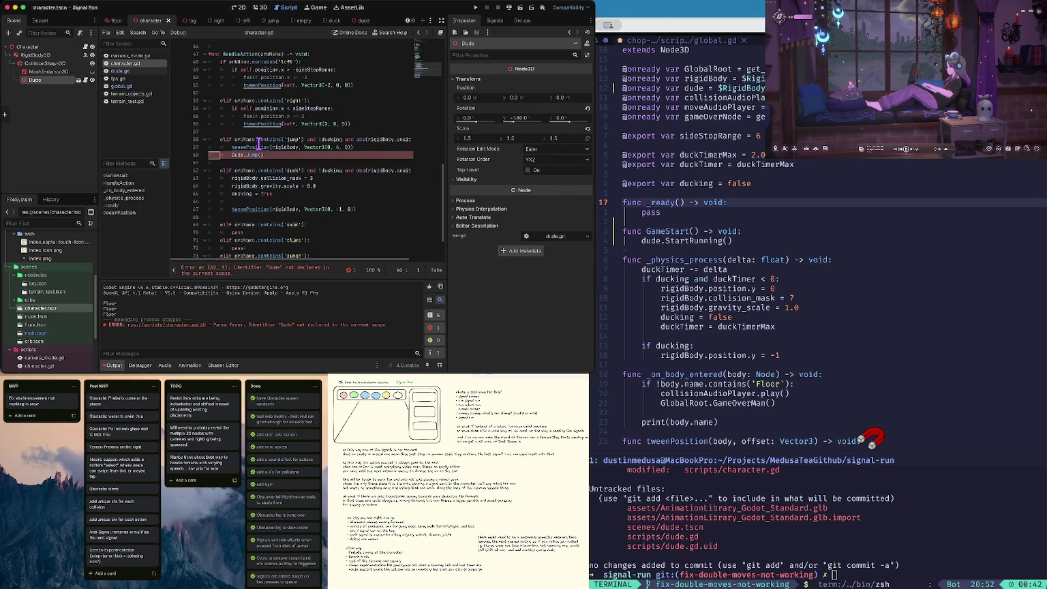
# Step: Run the game again after fixing the Dude error and test jumping with the arrow keys
pyautogui.press('F5')
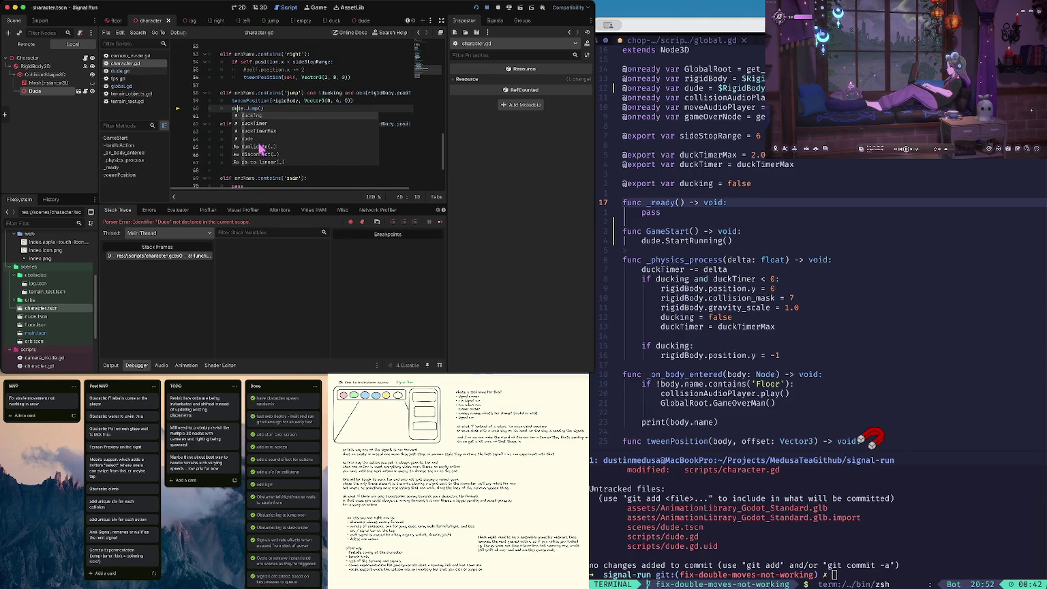
pyautogui.press('F5')
pyautogui.press('Up')
pyautogui.press('Down')
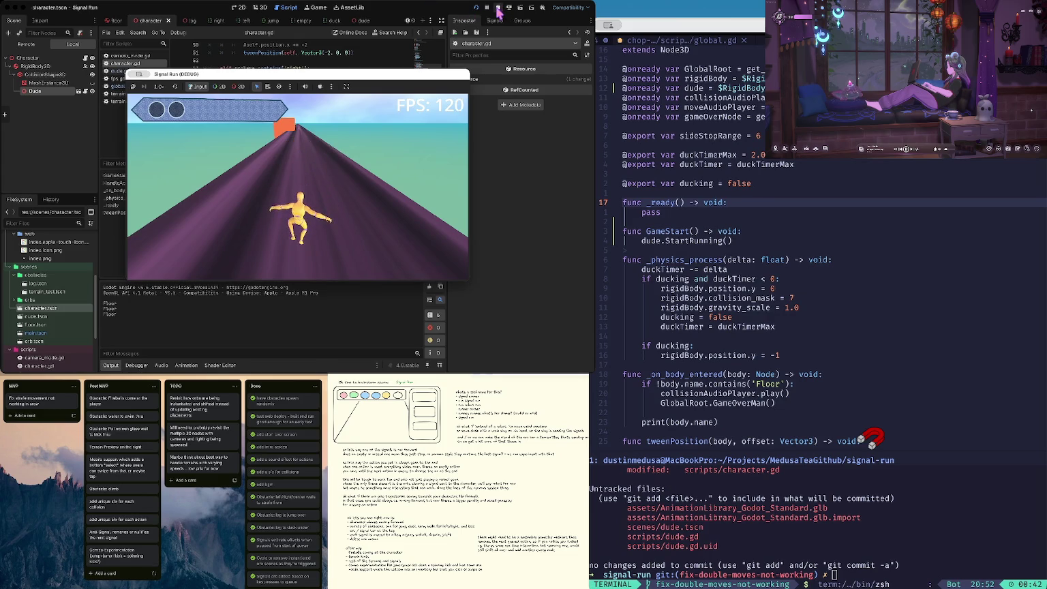
pyautogui.click(498, 8)
pyautogui.click(275, 108)
pyautogui.scroll(3, 273, 120)
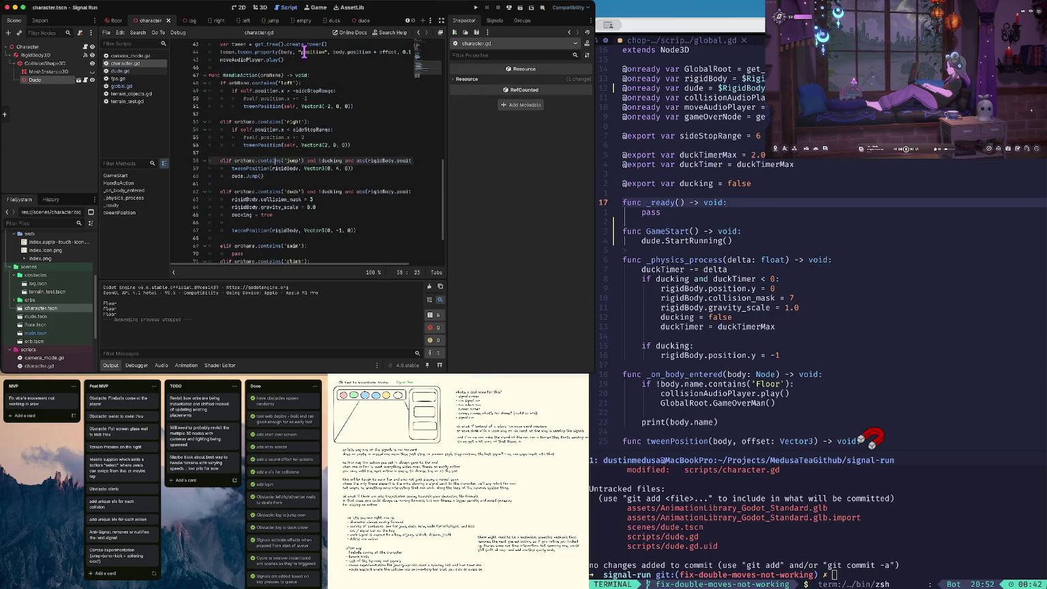
pyautogui.press('Down')
pyautogui.press('Down')
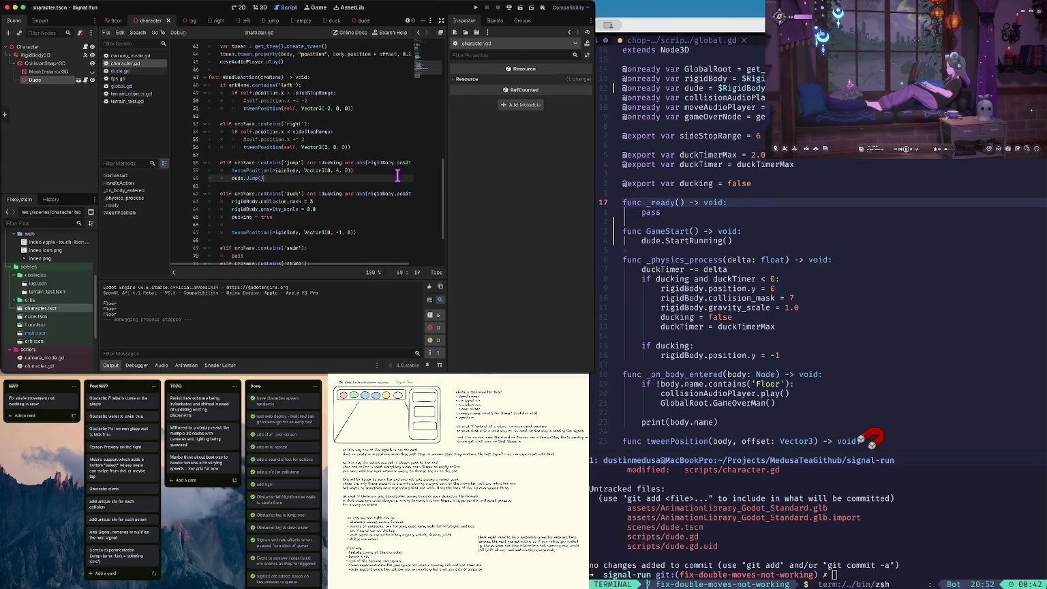
pyautogui.scroll(2, 303, 73)
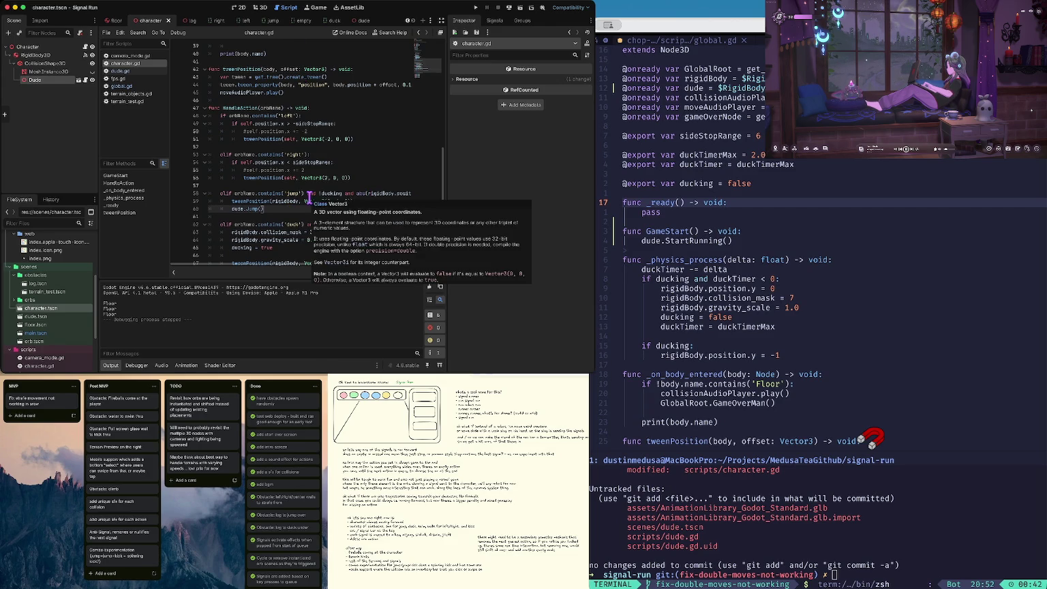
pyautogui.scroll(4, 309, 197)
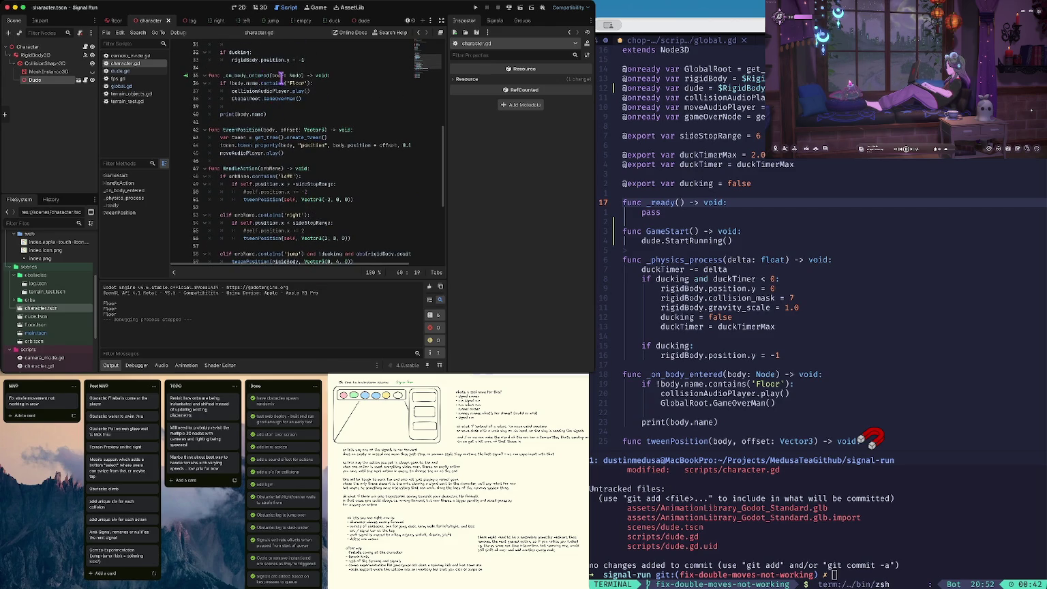
pyautogui.click(275, 103)
pyautogui.write('else:')
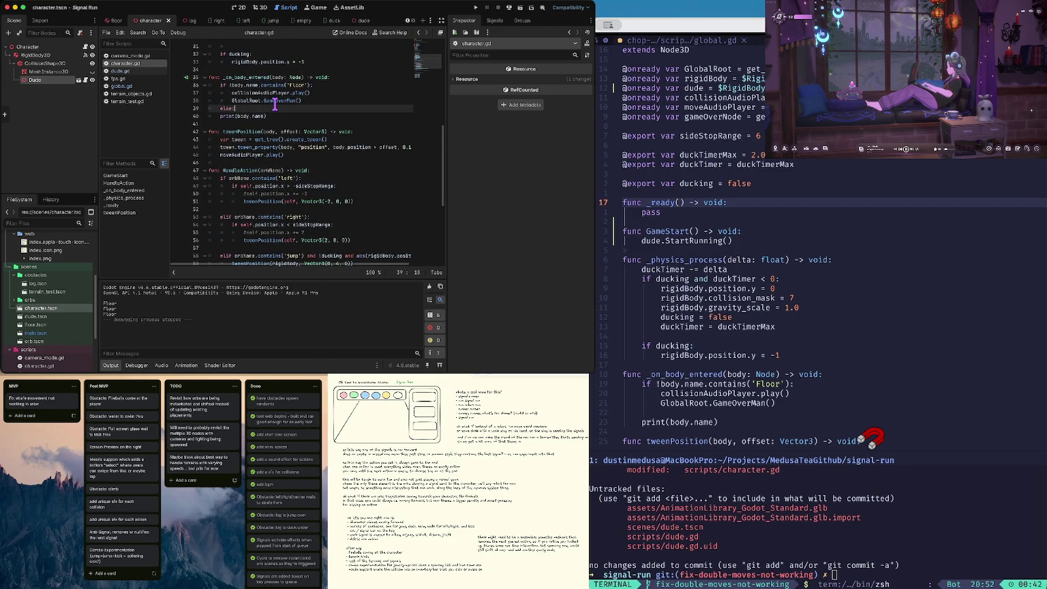
# Step: Add dude.StartRunning() under the else branch of _on_body_entered and save
pyautogui.press('Return')
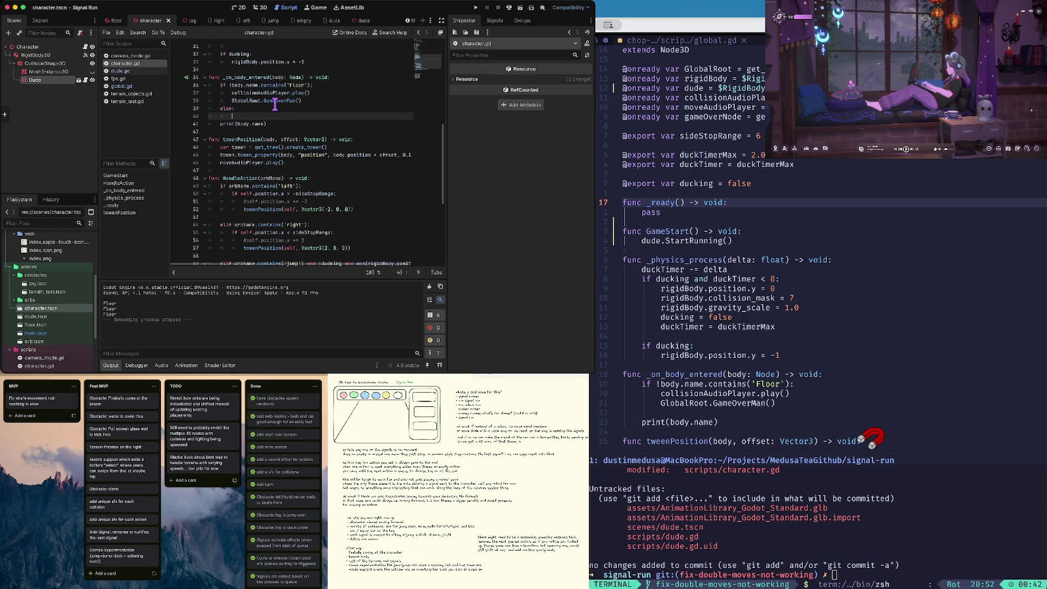
pyautogui.write('ani')
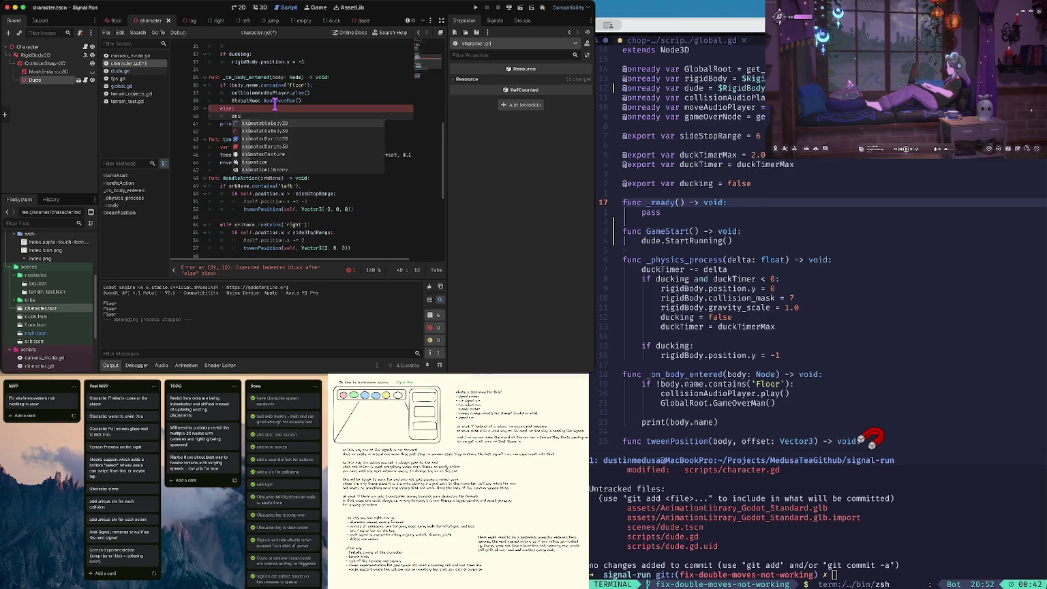
pyautogui.press('BackSpace')
pyautogui.press('BackSpace')
pyautogui.press('BackSpace')
pyautogui.write('dude.p')
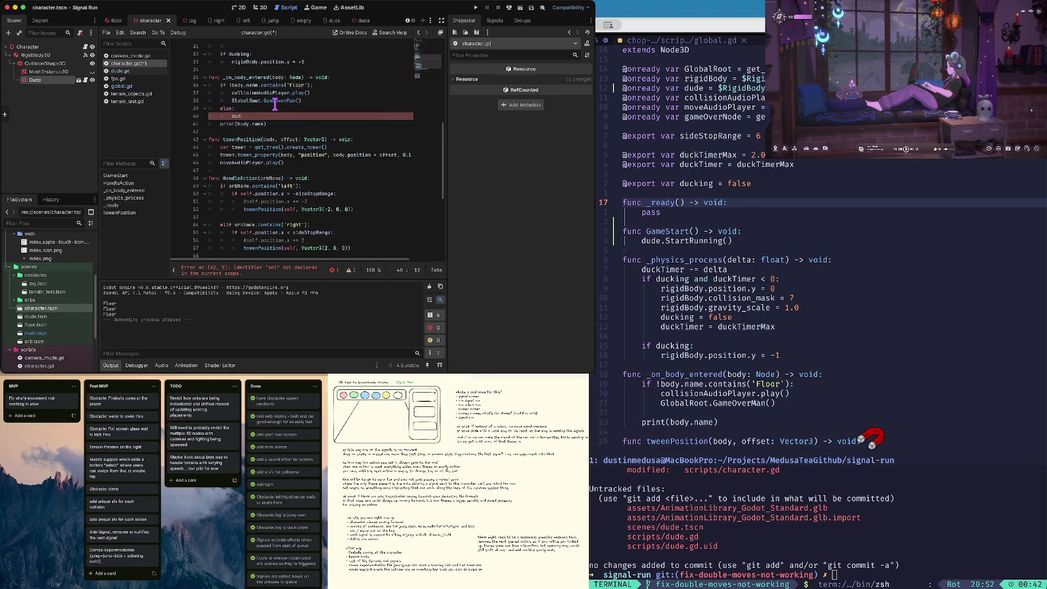
pyautogui.press('BackSpace')
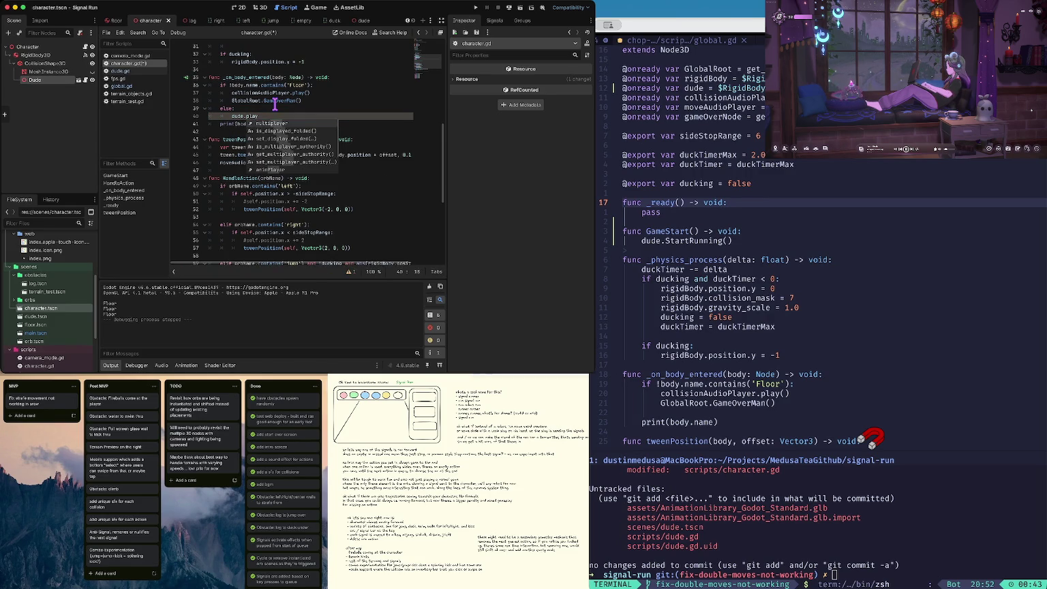
pyautogui.write('StartRunning(')
pyautogui.press('Return')
pyautogui.hotkey('ctrl', 's')
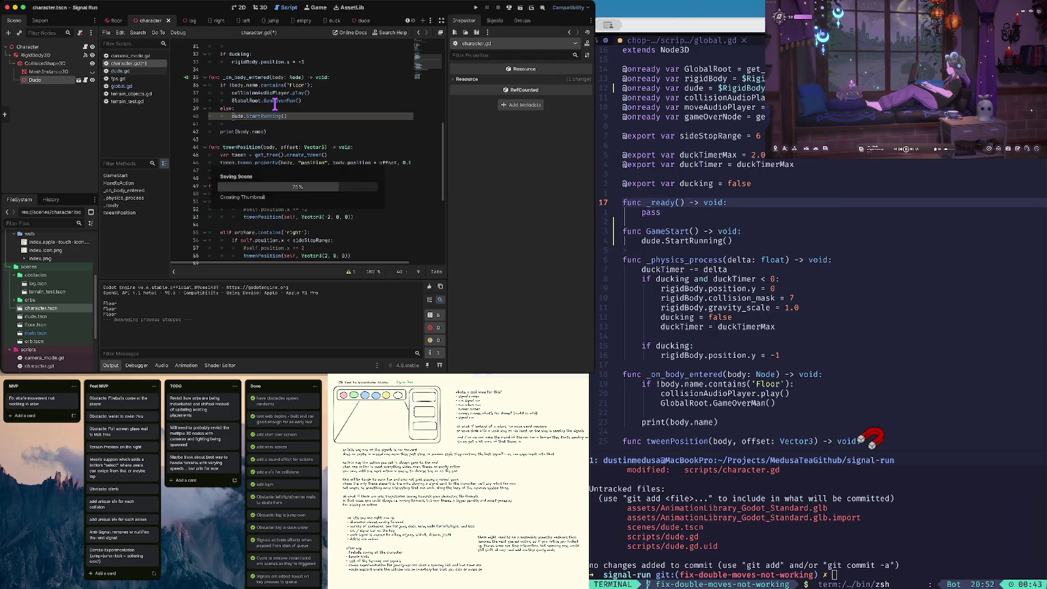
# Step: Launch the game and start a round from its start screen
pyautogui.press('Up')
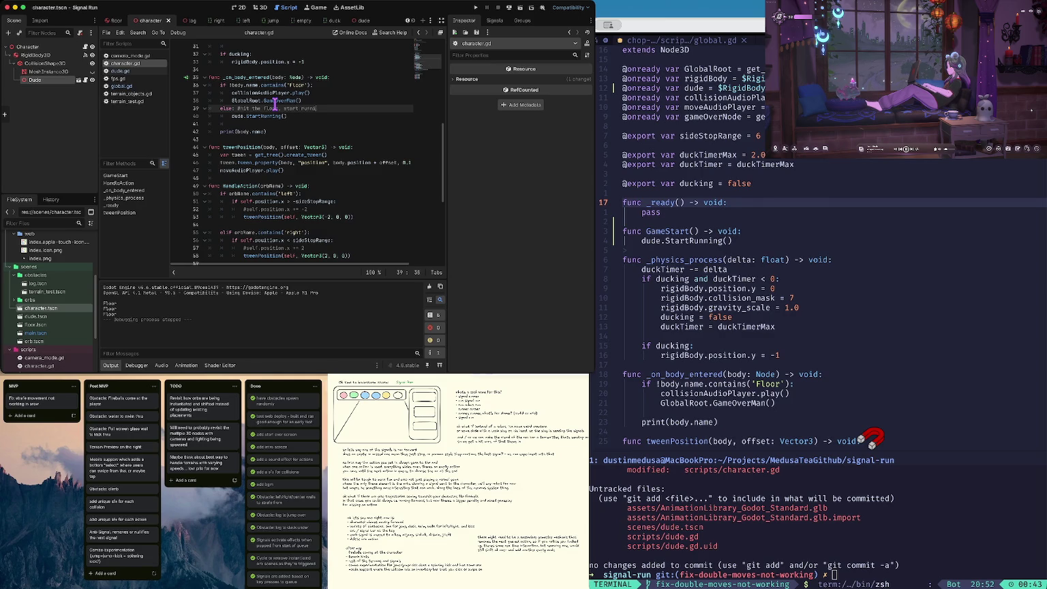
pyautogui.press('super+Left')
pyautogui.press('super+b')
pyautogui.click(288, 201)
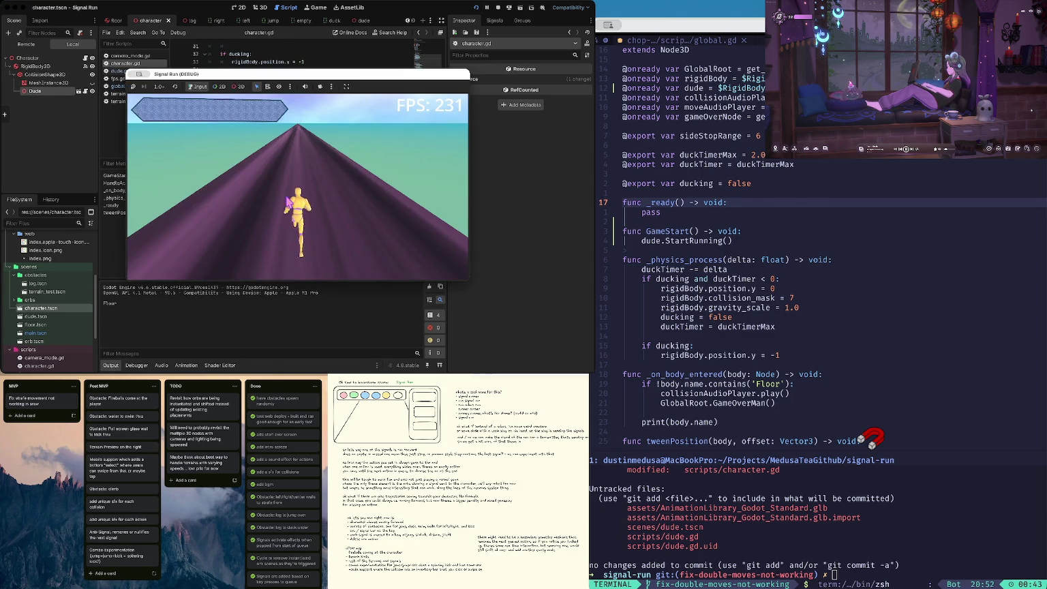
# Step: Playtest several jumps to confirm the dude resumes running, then stop the game
pyautogui.press('space')
pyautogui.press('space')
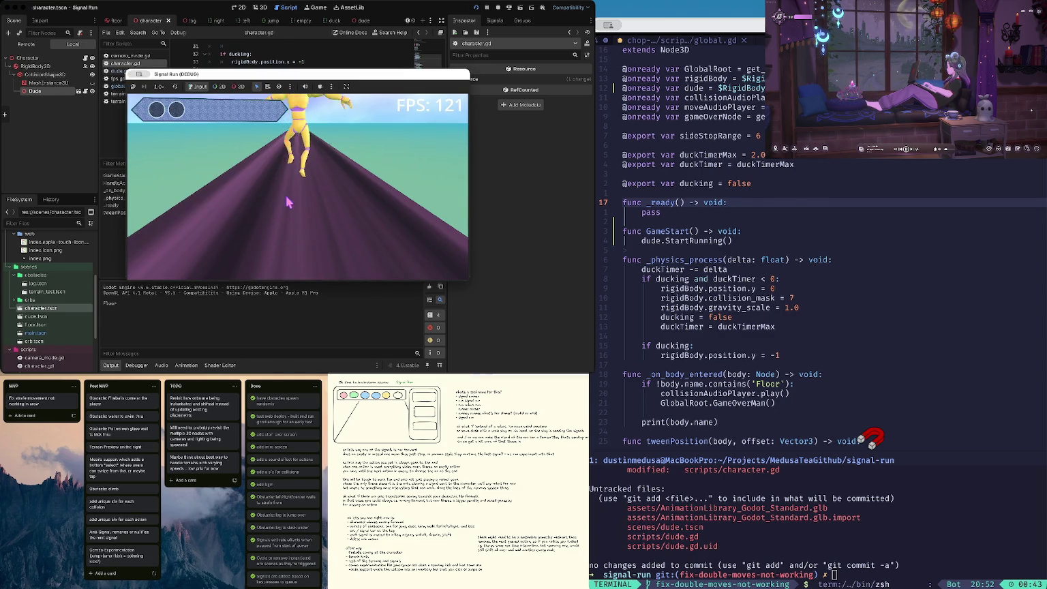
pyautogui.press('space')
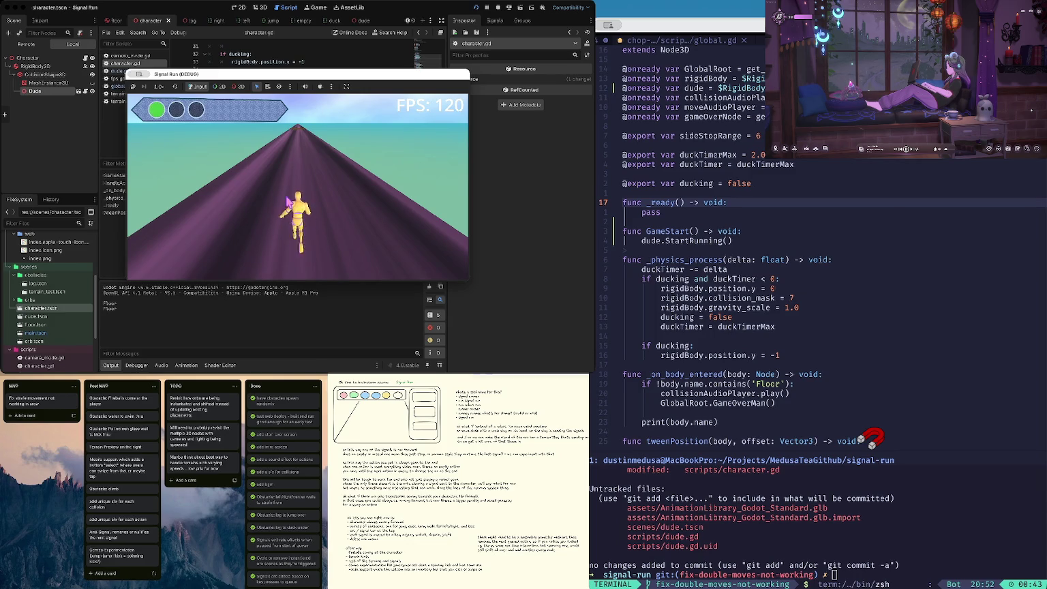
pyautogui.press('space')
pyautogui.press('space')
pyautogui.press('space')
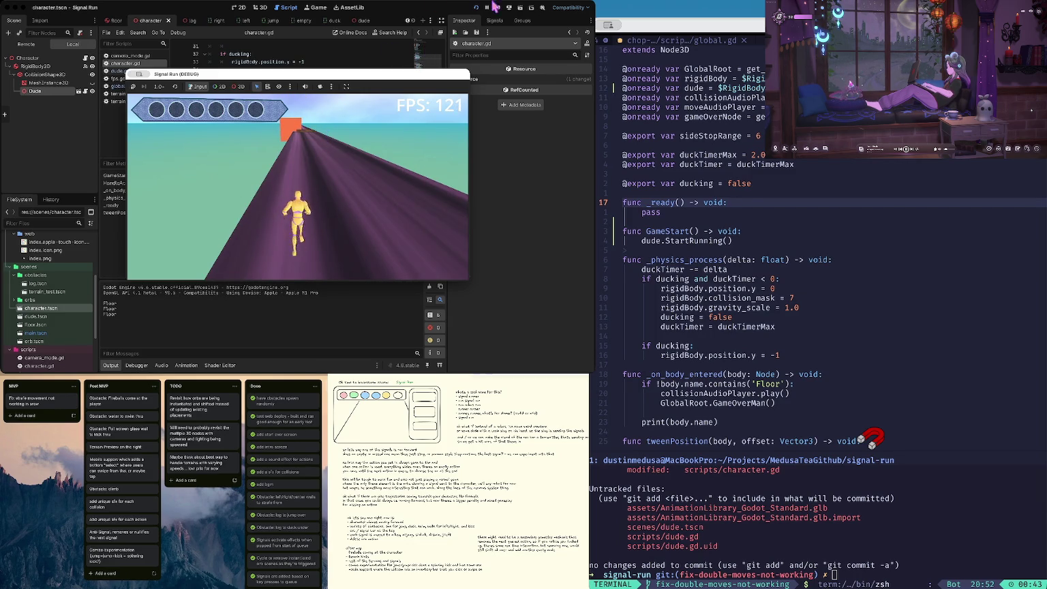
pyautogui.click(495, 7)
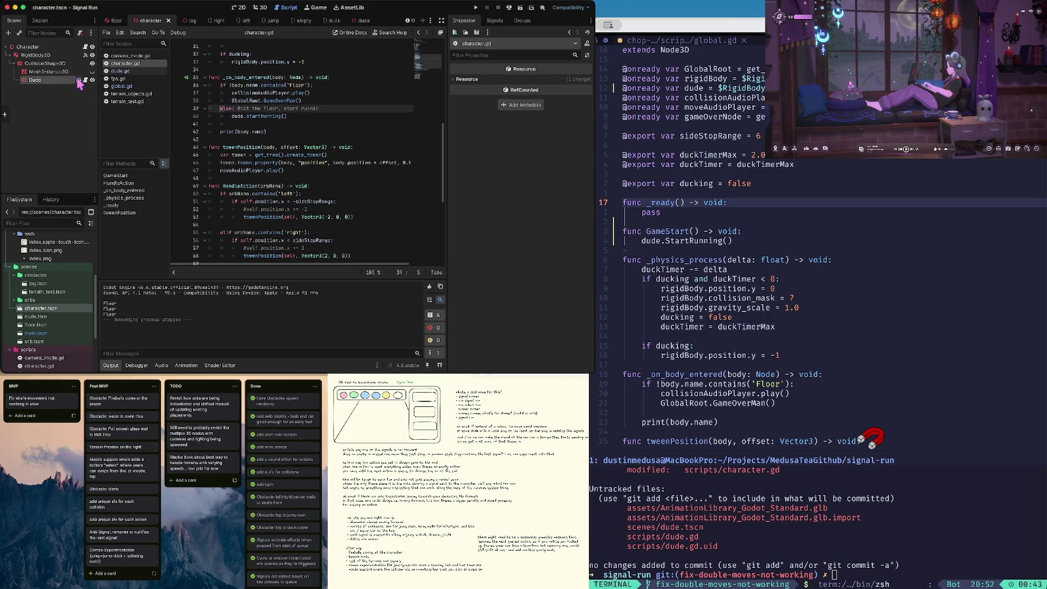
# Step: Set the Dude node's scale to 2 in the Inspector and save the scene
pyautogui.click(62, 80)
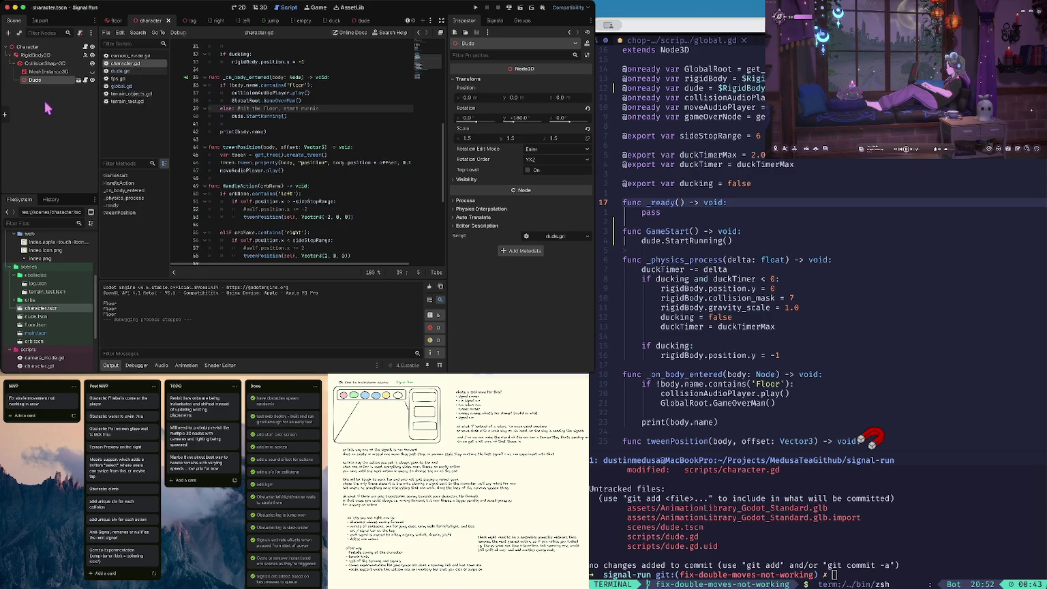
pyautogui.click(469, 139)
pyautogui.write('2')
pyautogui.press('Return')
pyautogui.press('super+s')
# Step: Run the game again to check the Dude's new size with a jump, then stop it
pyautogui.press('super+b')
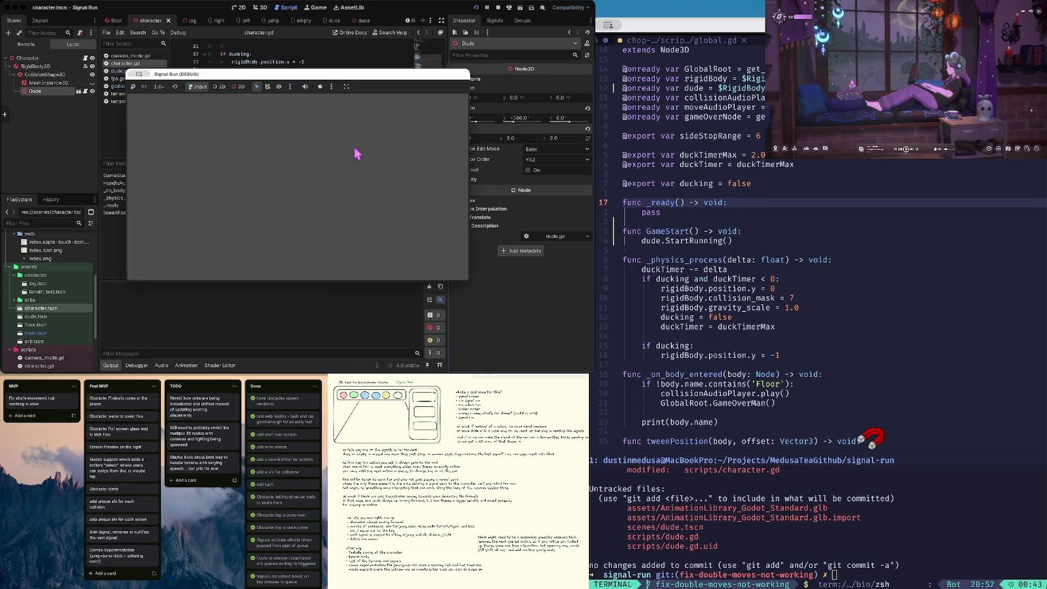
pyautogui.click(321, 199)
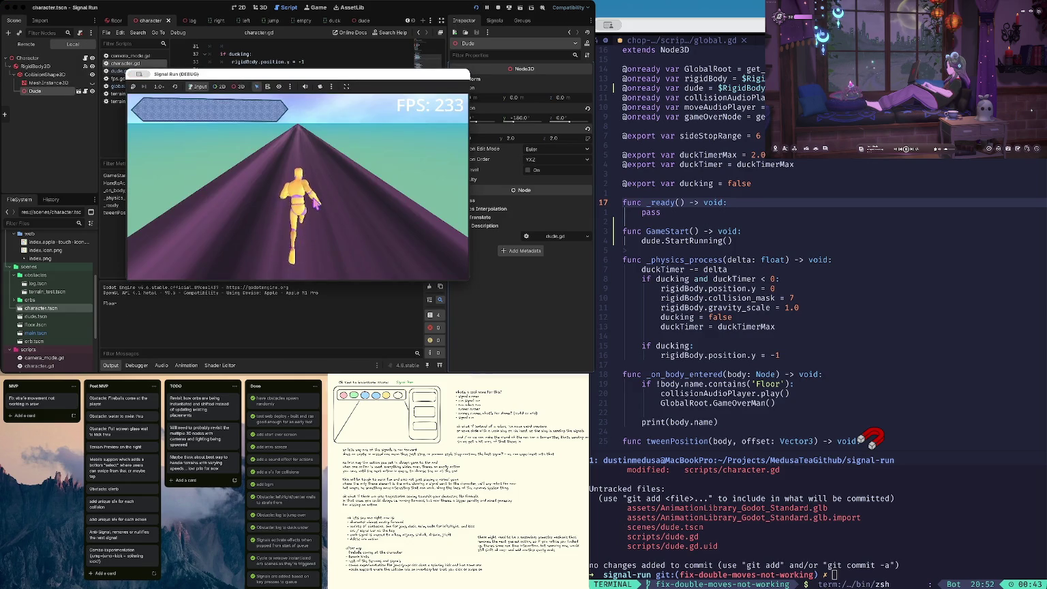
pyautogui.press('Up')
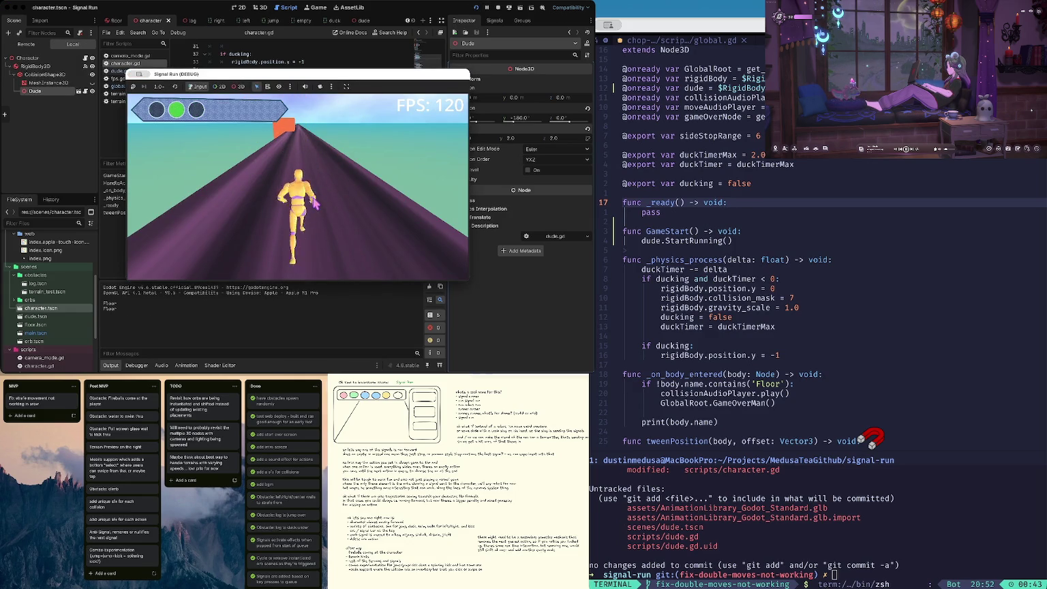
pyautogui.click(498, 7)
# Step: Change the Dude's scale to 1.8, 1.6, 1.6 and save the scene
pyautogui.click(481, 135)
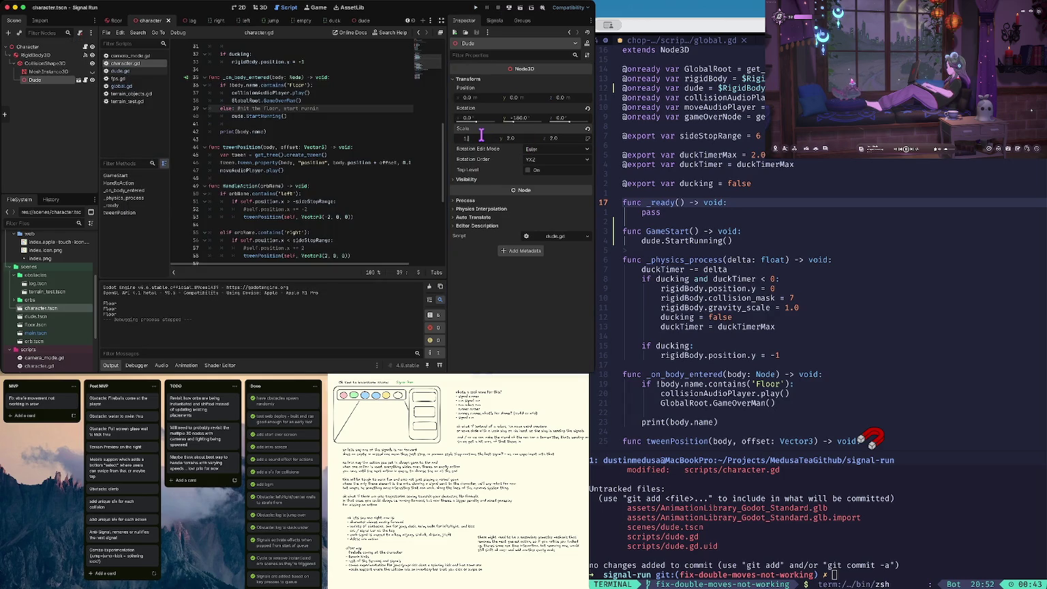
pyautogui.write('8')
pyautogui.press('Tab')
pyautogui.write('.6')
pyautogui.press('Tab')
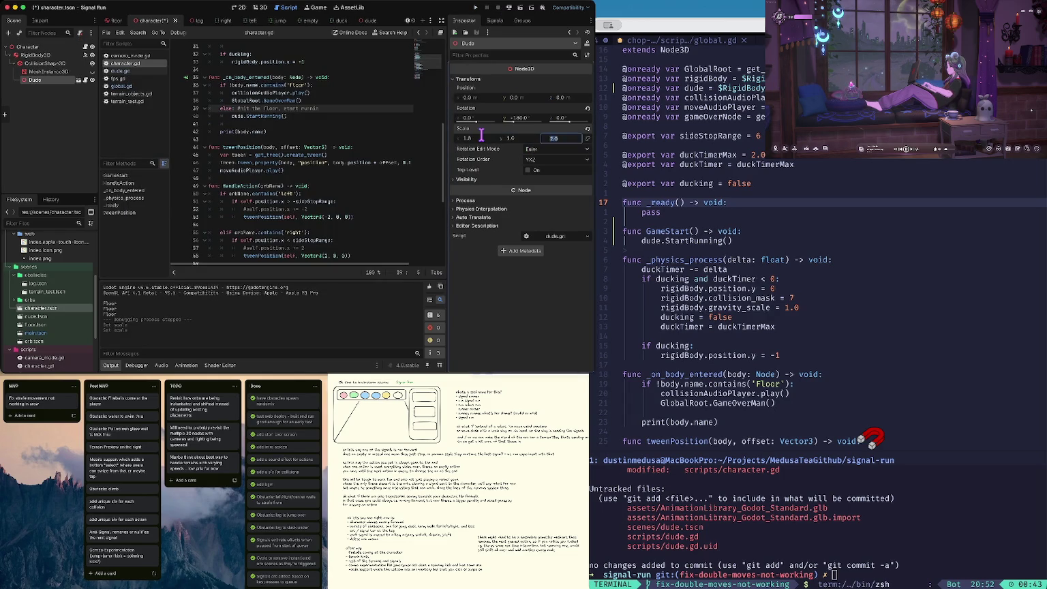
pyautogui.write('16')
pyautogui.press('Return')
pyautogui.hotkey('ctrl', 's')
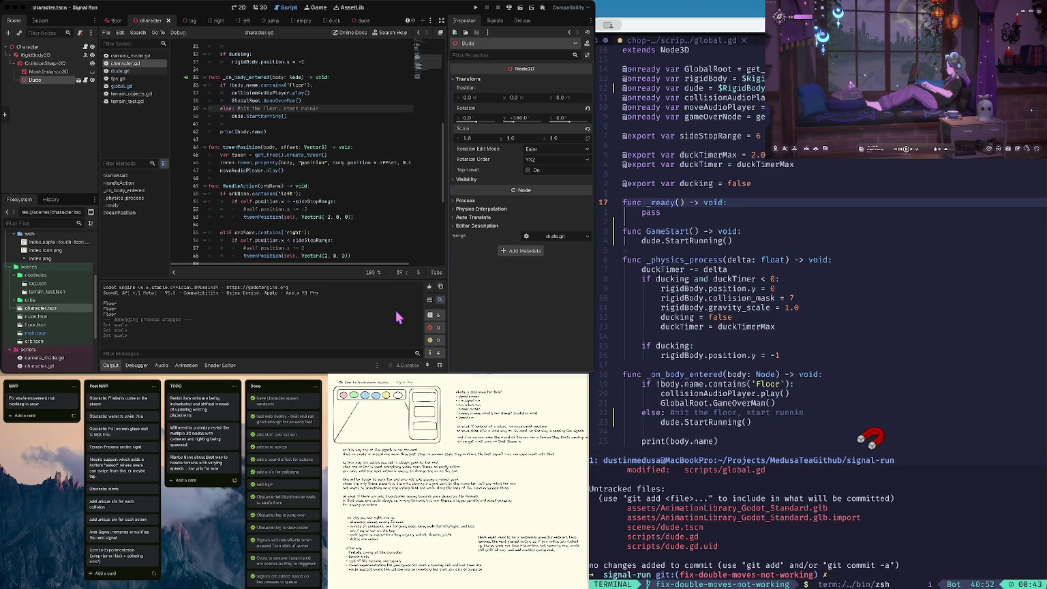
# Step: Check out main, then create and switch to the new branch running-man-model-added
pyautogui.write('co main')
pyautogui.press('Return')
pyautogui.write('co -b')
pyautogui.press('BackSpace')
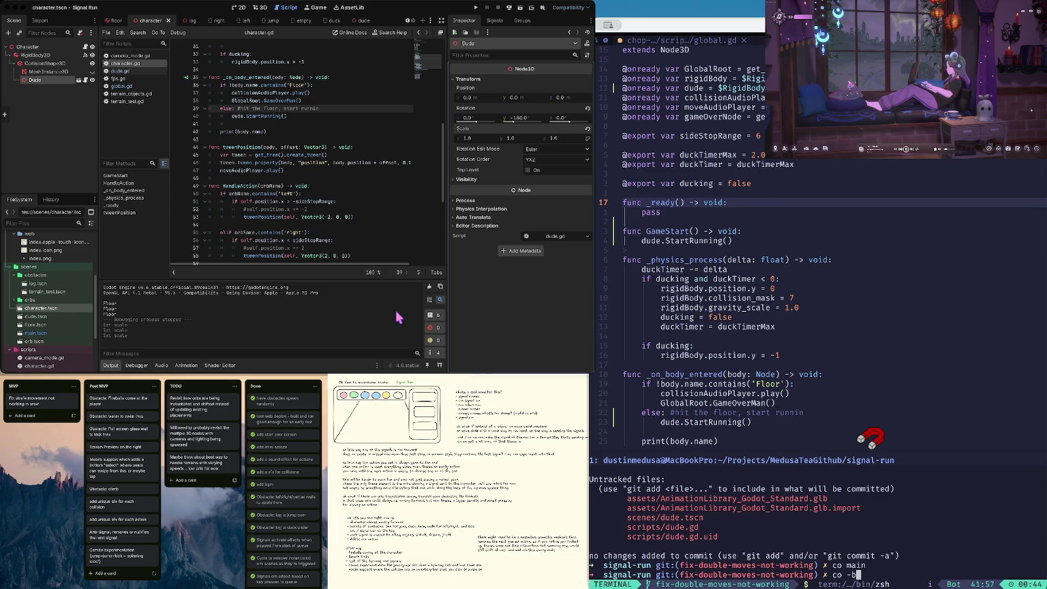
pyautogui.write('r')
pyautogui.write('unning-man-')
pyautogui.write('model-added')
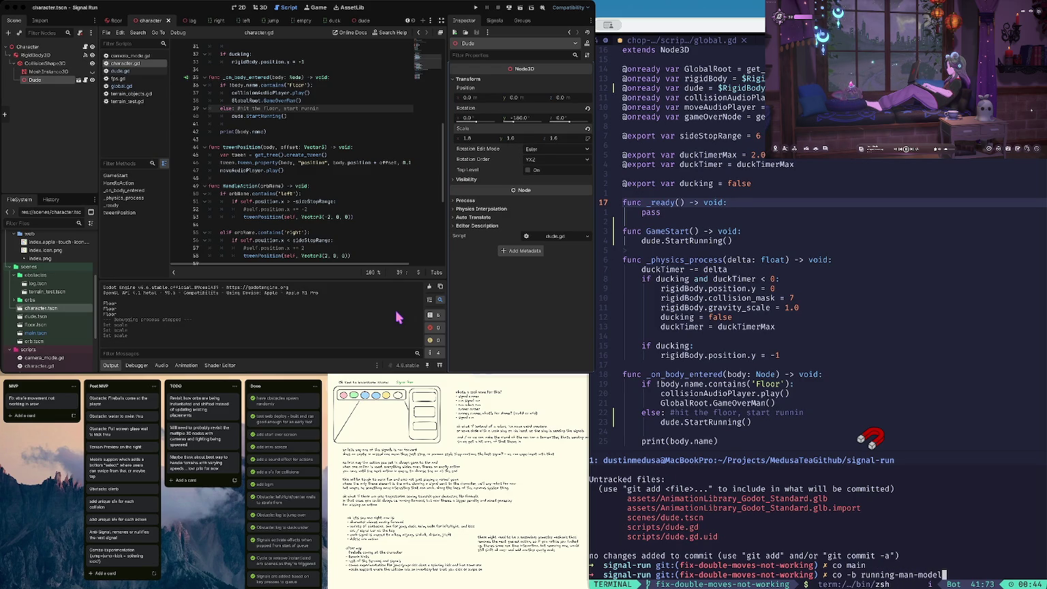
pyautogui.press('Return')
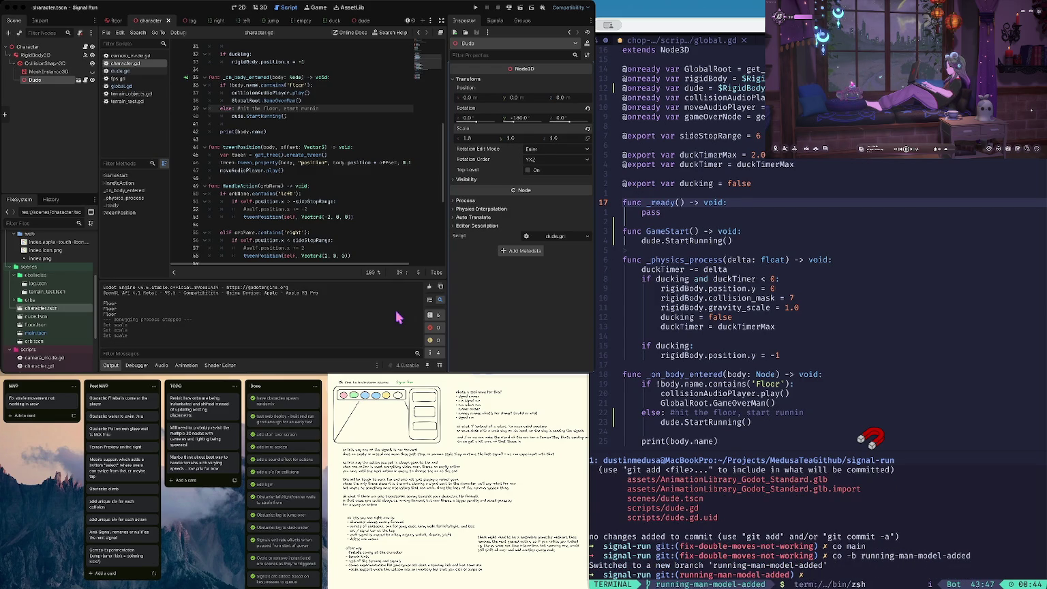
# Step: Stage all changes and review the git status
pyautogui.write('gst')
pyautogui.press('Return')
pyautogui.press('Return')
pyautogui.write('gst')
pyautogui.press('Return')
# Step: Commit the changes with the message "added that model guy with animations hooked up"
pyautogui.write('git co')
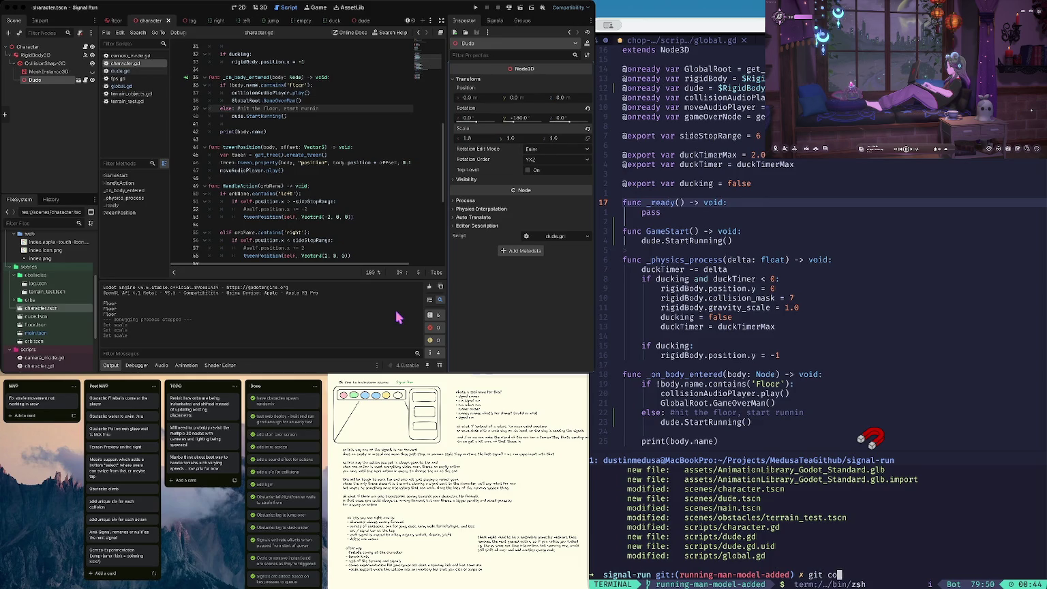
pyautogui.write('mmit -m "added ')
pyautogui.write('that model guy wit')
pyautogui.write('h s')
pyautogui.write('imatio')
pyautogui.press('BackSpace')
pyautogui.press('BackSpace')
pyautogui.press('BackSpace')
pyautogui.write('anim')
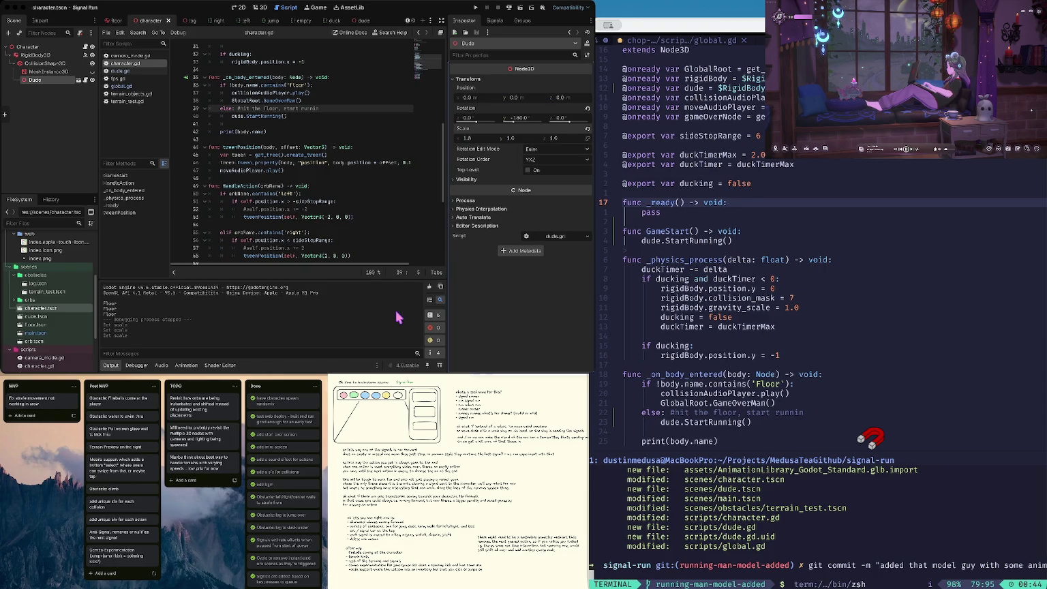
pyautogui.write('ations hooked up"')
pyautogui.press('Return')
# Step: Push the branch, using git's suggested --set-upstream origin running-man-model-added command
pyautogui.write('git push')
pyautogui.press('Return')
pyautogui.press('Escape')
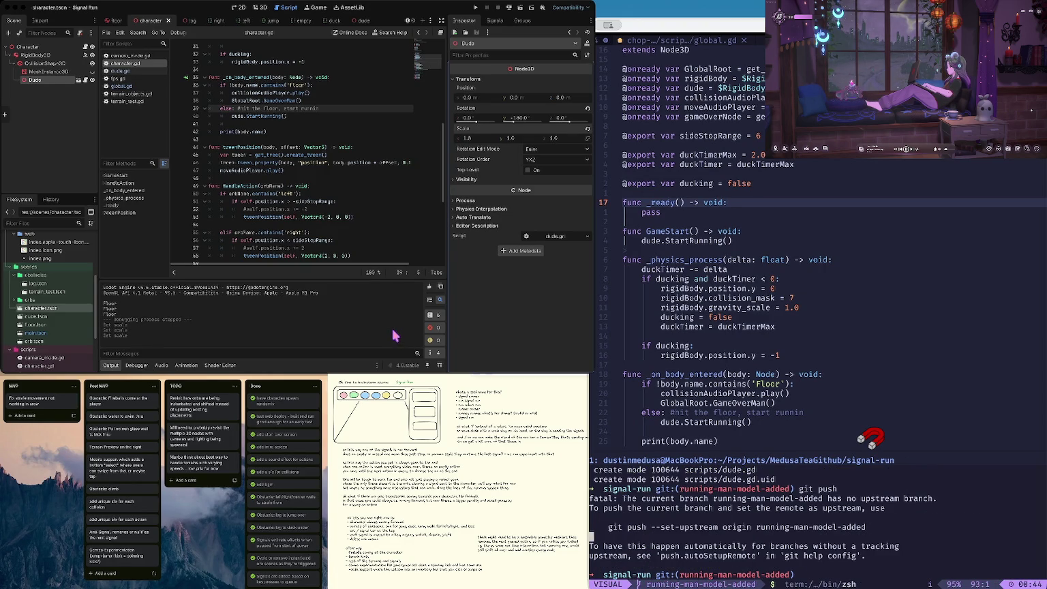
pyautogui.press('k')
pyautogui.press('k')
pyautogui.press('k')
pyautogui.press('v')
pyautogui.press('E')
pyautogui.press('E')
pyautogui.press('E')
pyautogui.write('Eypip')
pyautogui.press('Return')
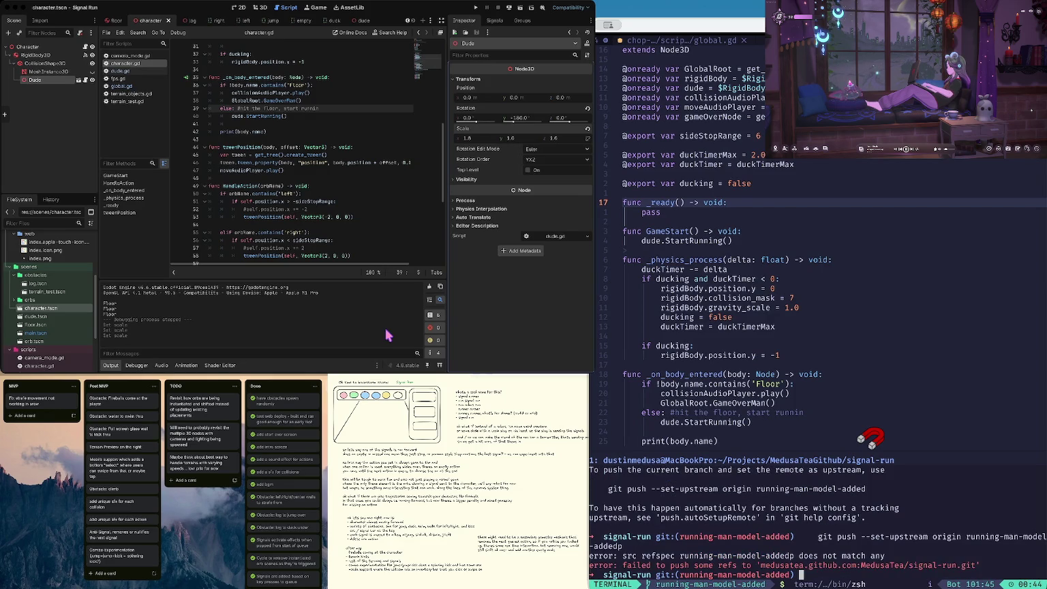
# Step: Fix the upstream push command's stray letter, rerun it, and clear the terminal
pyautogui.press('Up')
pyautogui.press('BackSpace')
pyautogui.press('Return')
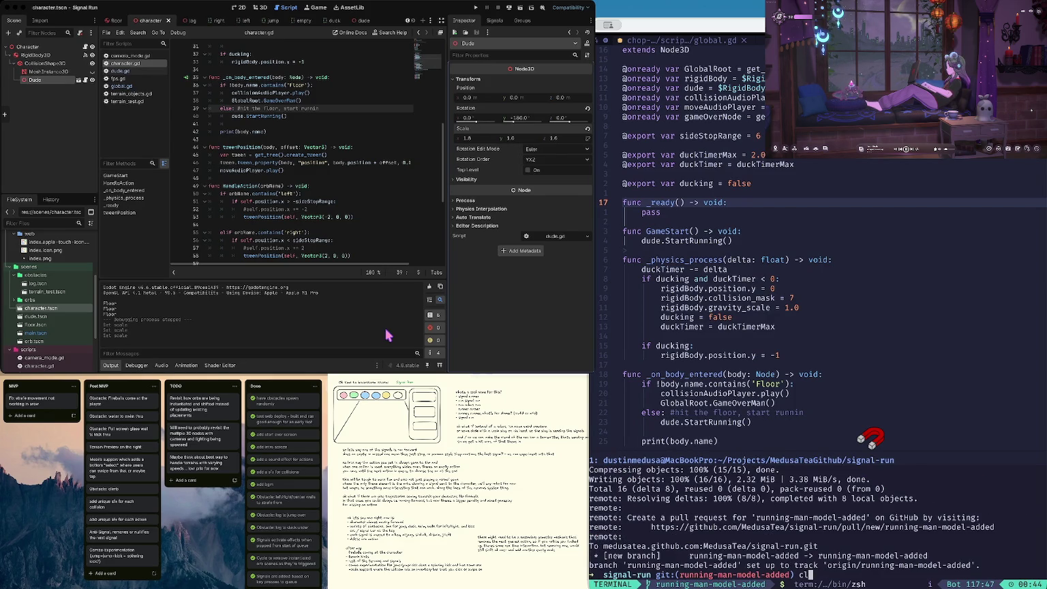
pyautogui.write('ear')
pyautogui.press('Return')
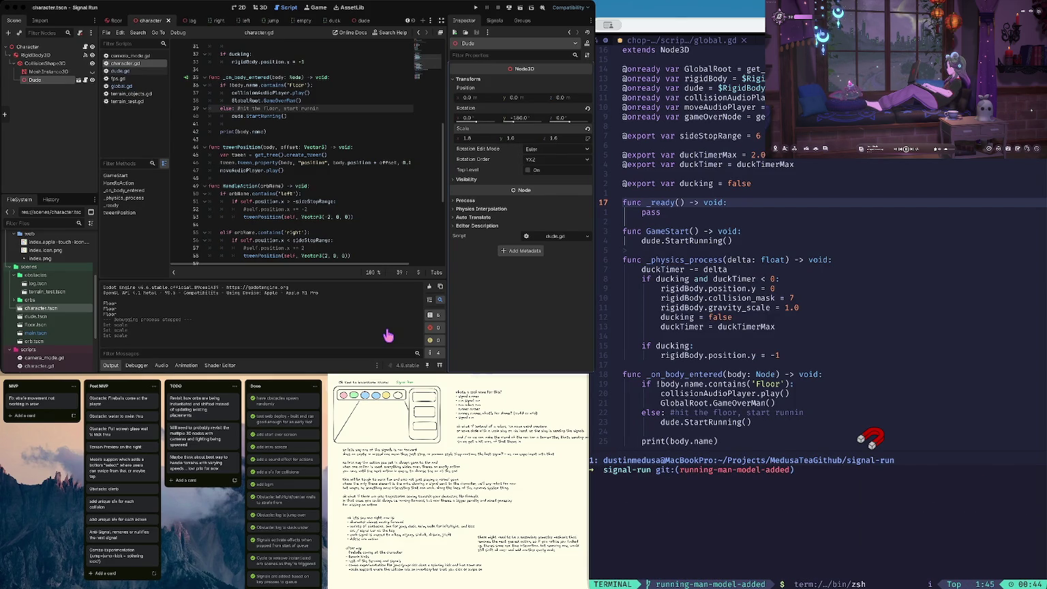
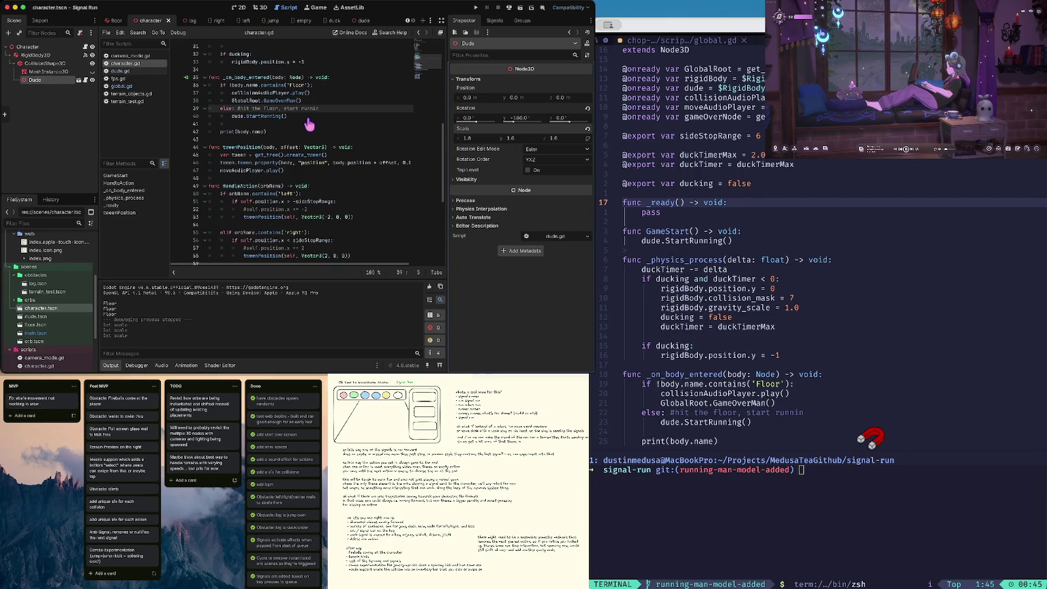
# Step: Check git status, switch to main, and fetch and pull the latest main
pyautogui.write('s')
pyautogui.press('Return')
pyautogui.write('co main')
pyautogui.press('Return')
pyautogui.write('f')
pyautogui.press('Return')
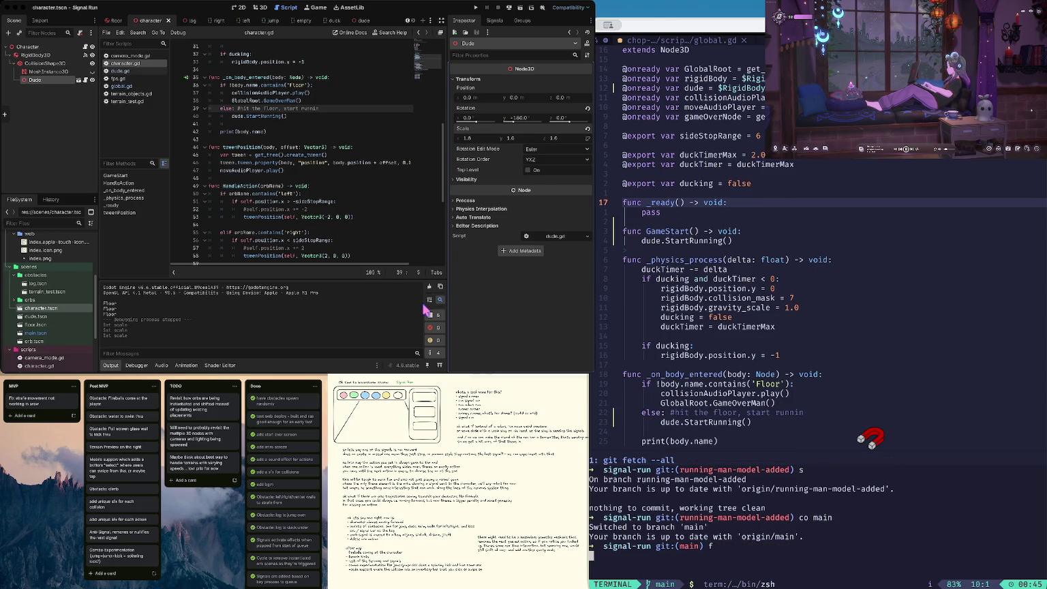
pyautogui.press('Return')
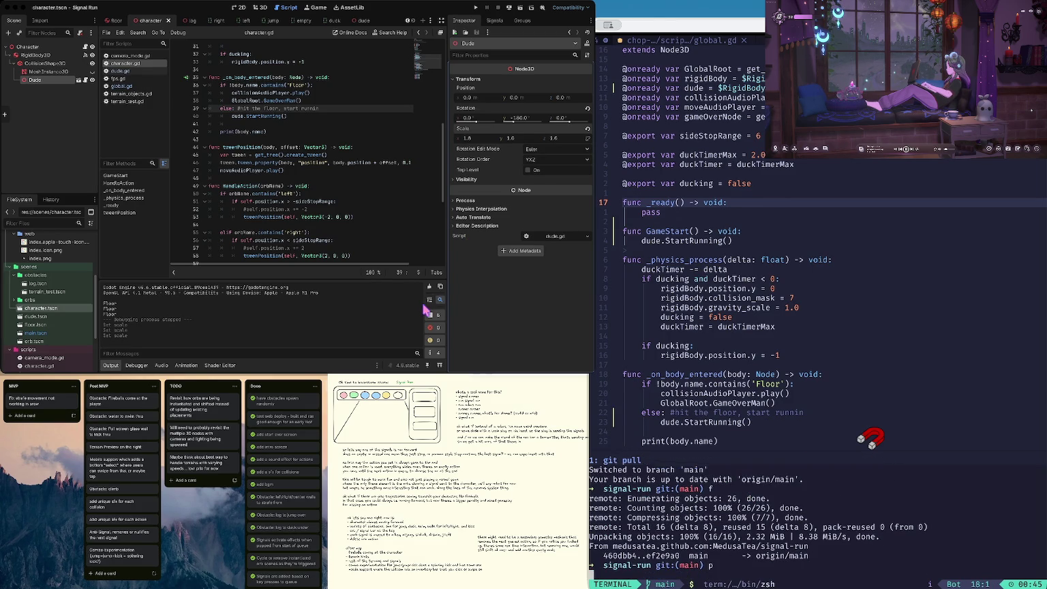
pyautogui.write('ear')
pyautogui.press('Return')
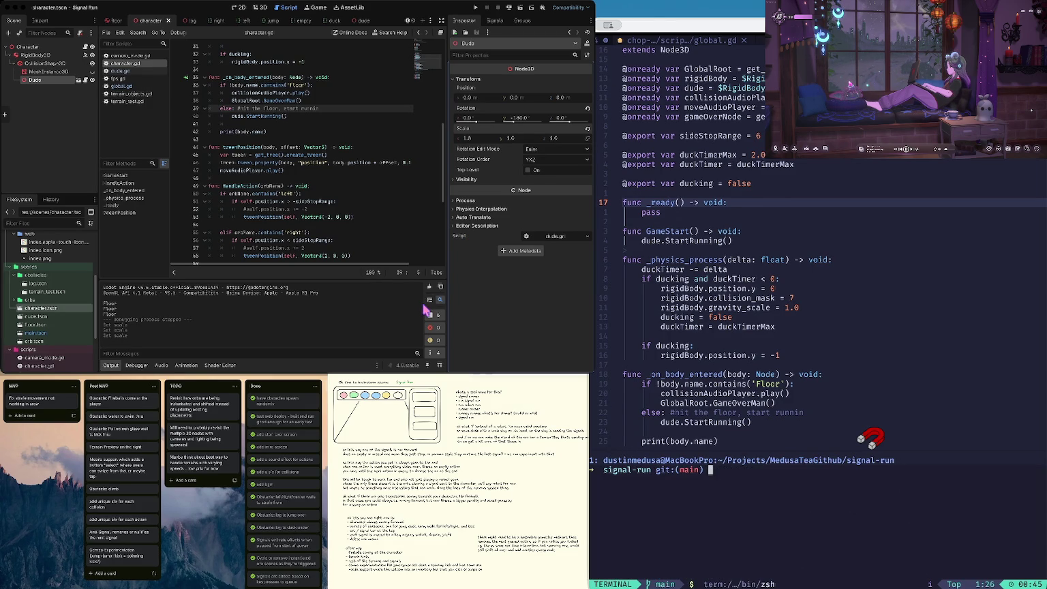
# Step: Compare main against running-man-model-added, then delete the running-man-model-added branch
pyautogui.write('diff')
pyautogui.press('Return')
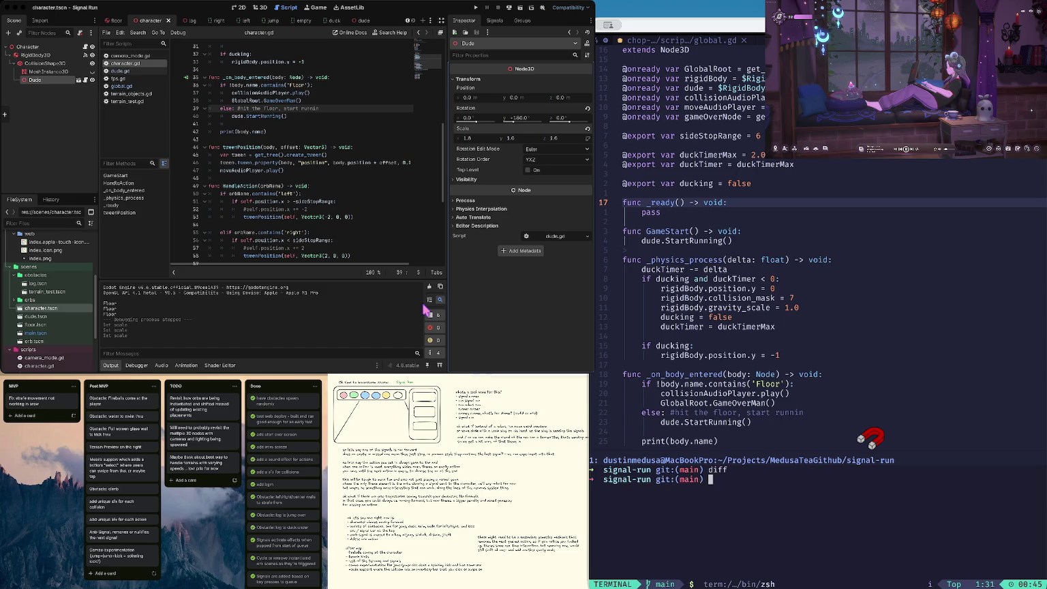
pyautogui.write('b')
pyautogui.press('Return')
pyautogui.write('diff ru')
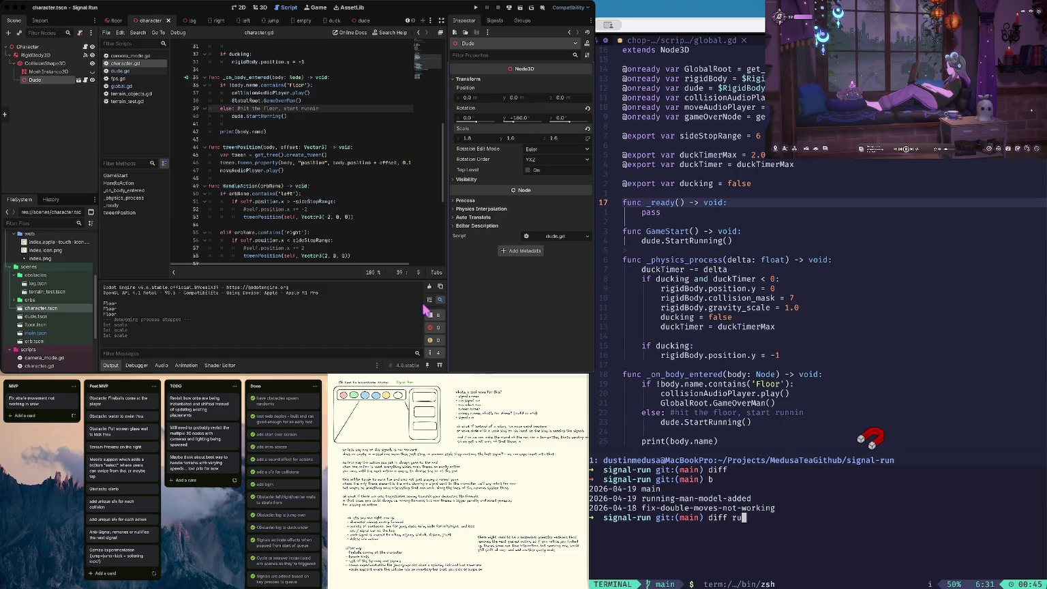
pyautogui.press('Tab')
pyautogui.press('Return')
pyautogui.write('delf run')
pyautogui.press('Tab')
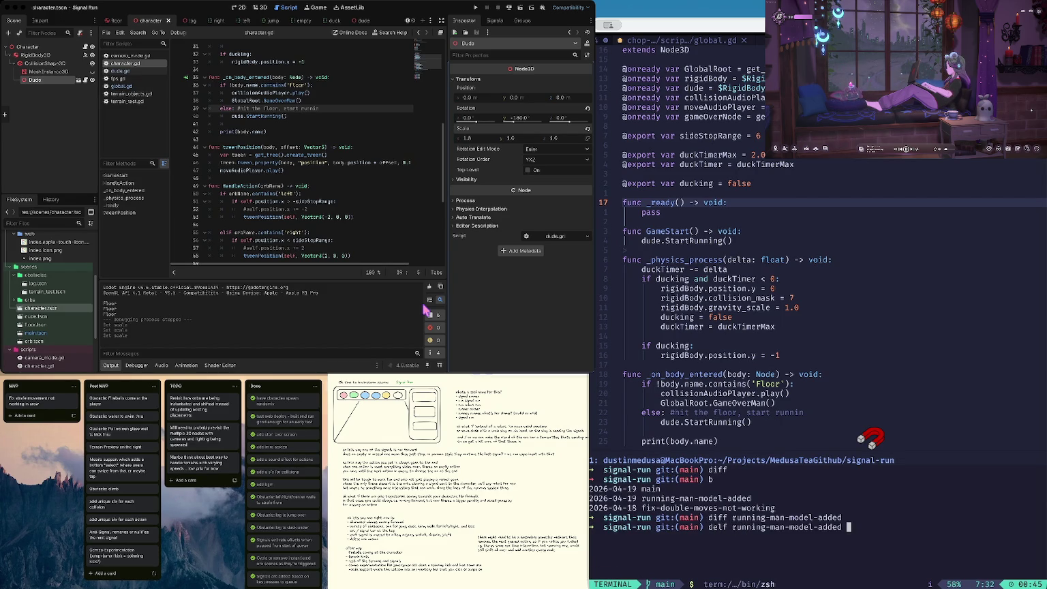
pyautogui.press('Return')
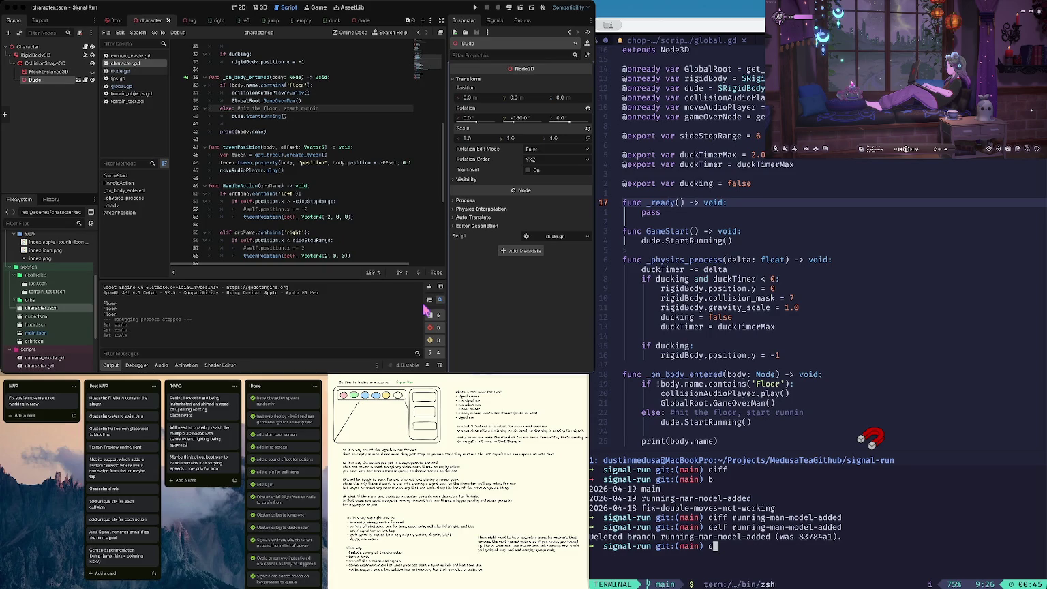
# Step: Check out fix-double-moves-not-working and interactively rebase it onto origin/main
pyautogui.write('co fix')
pyautogui.press('Tab')
pyautogui.press('Return')
pyautogui.write('fix-double-moves-not-working)')
pyautogui.press('Return')
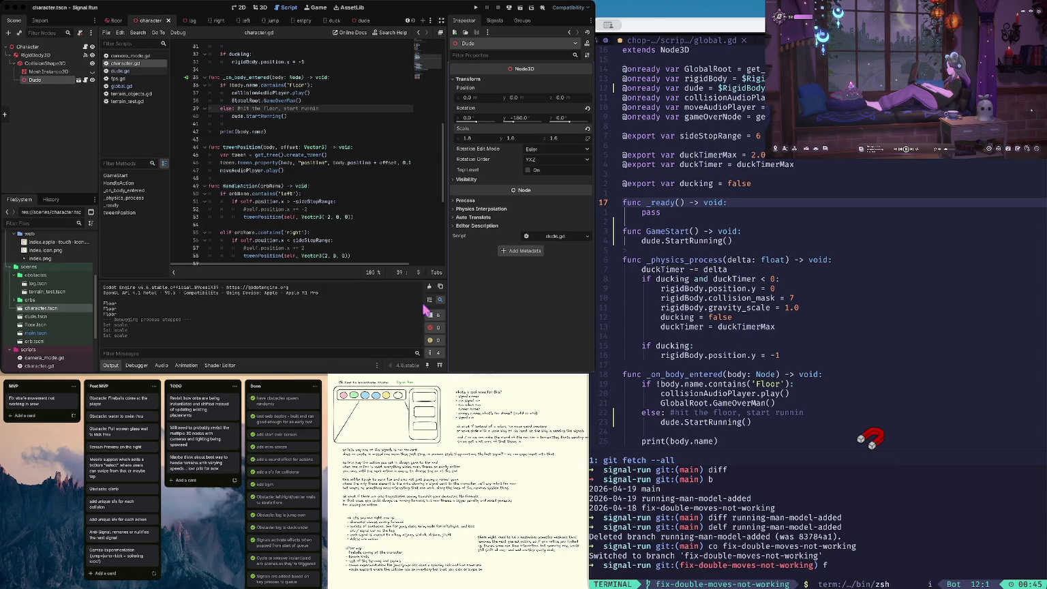
pyautogui.write('git rebase -i origin/main')
pyautogui.press('Return')
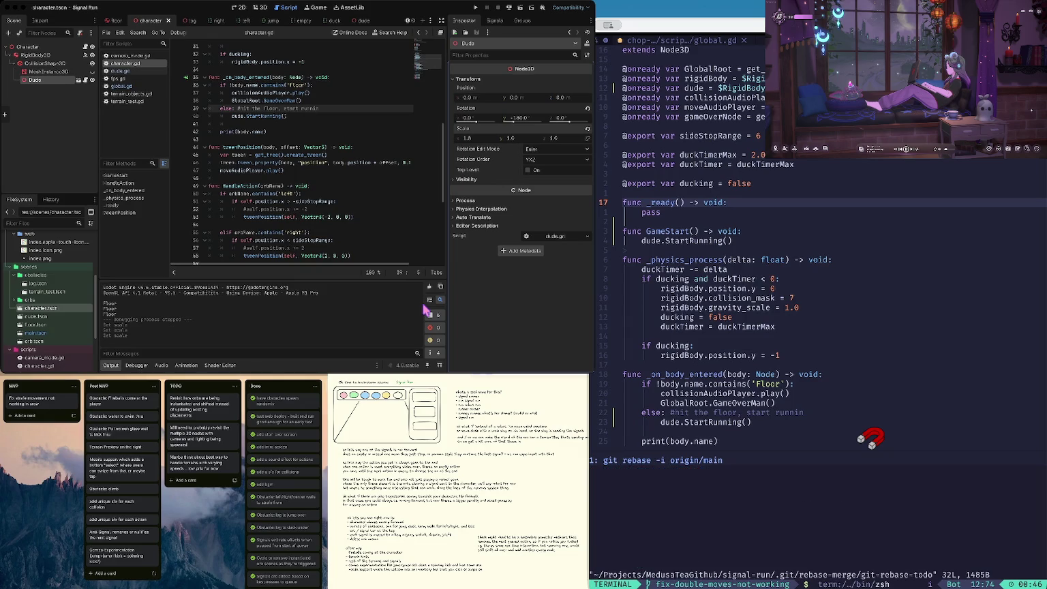
pyautogui.write(':wq')
pyautogui.press('Return')
# Step: Check the rebased branch's status and its diff against main, then clear the terminal
pyautogui.write('s')
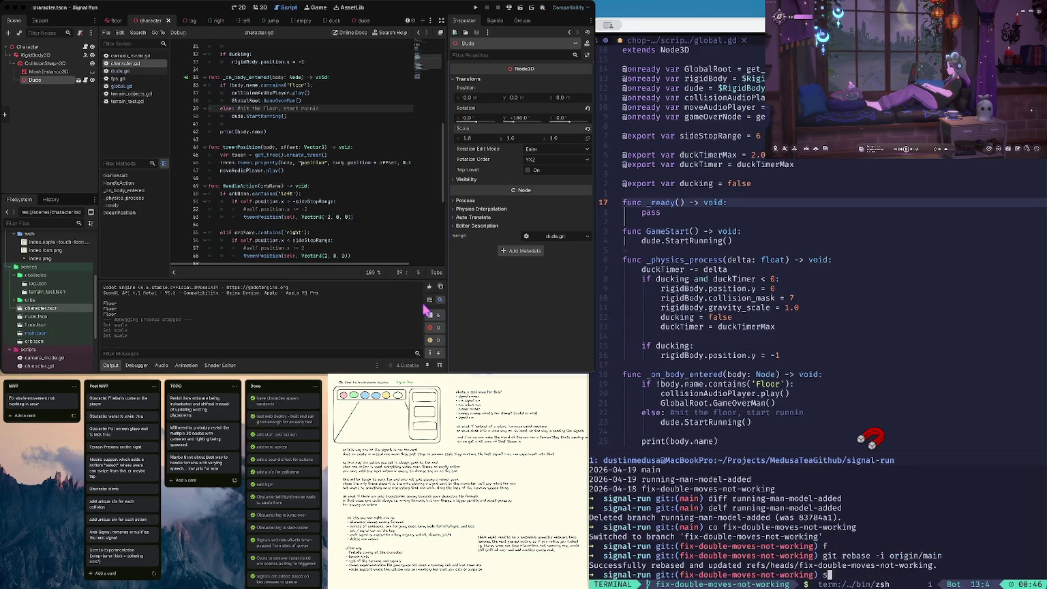
pyautogui.press('Return')
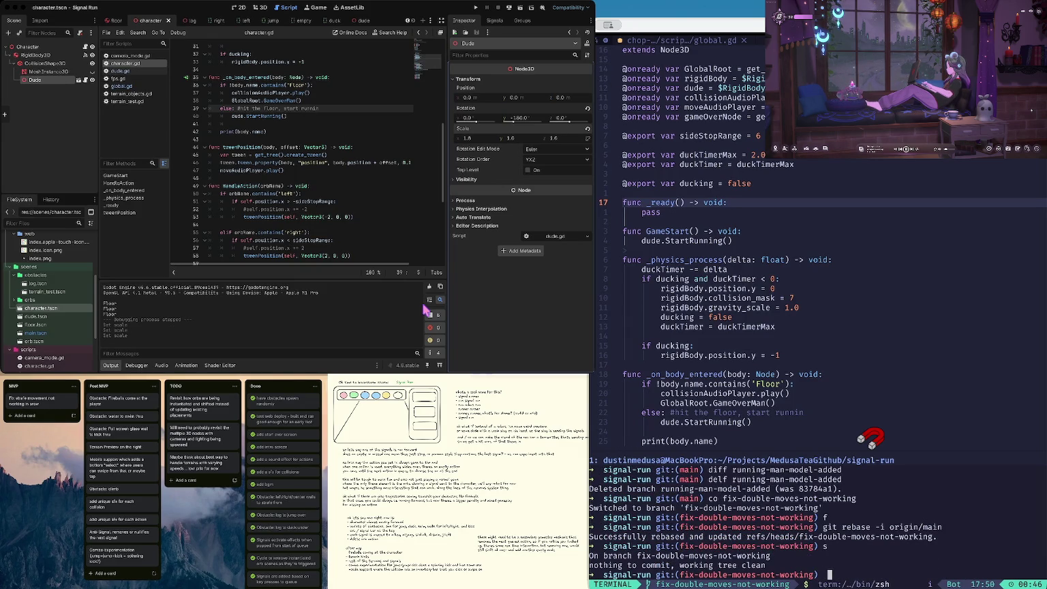
pyautogui.write('diff main')
pyautogui.press('Return')
pyautogui.write('clear')
pyautogui.press('Return')
# Step: Reload the externally changed scripts from disk and test-run the game to its Start Game screen, then stop it
pyautogui.click(426, 310)
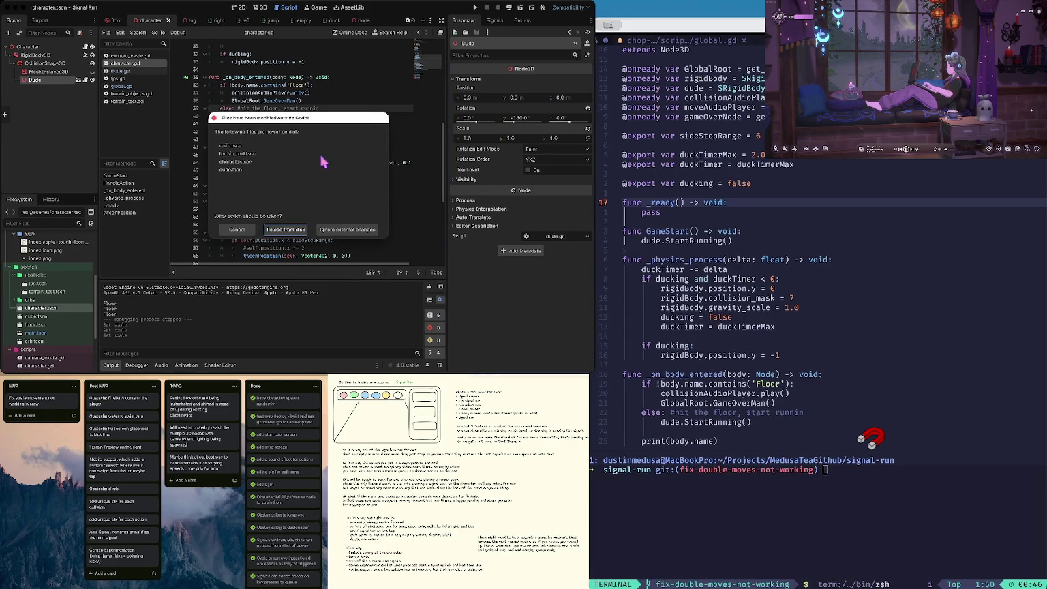
pyautogui.click(288, 230)
pyautogui.click(298, 169)
pyautogui.press('super+b')
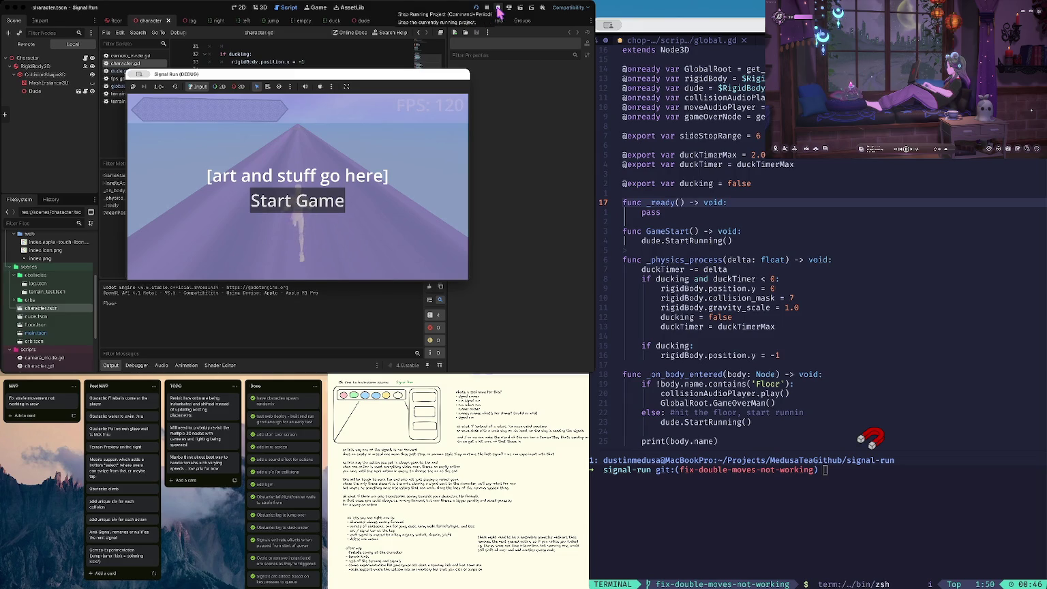
pyautogui.click(497, 8)
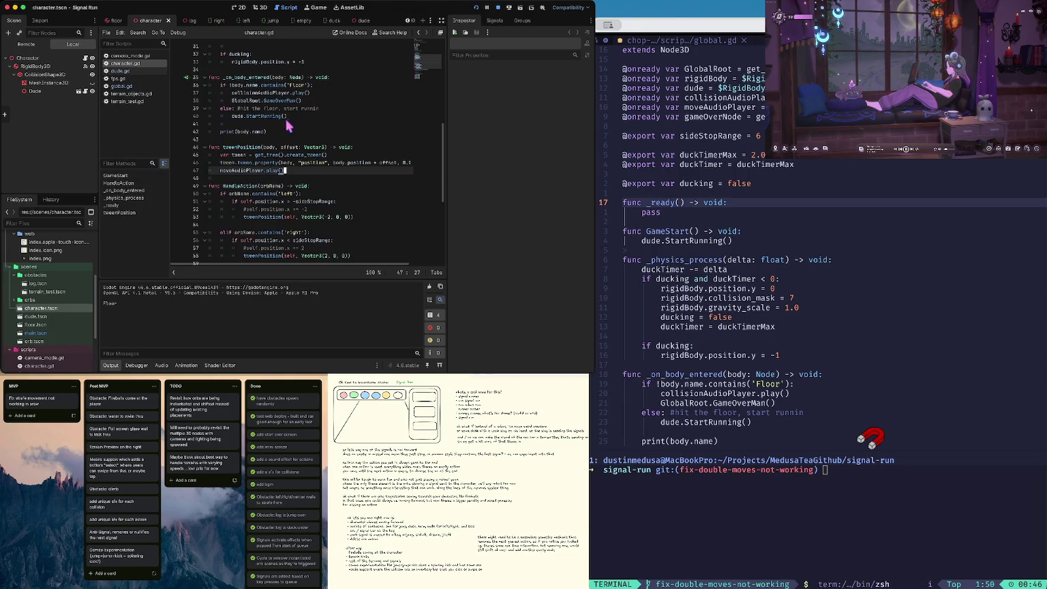
# Step: Review dude.gd and the floor-collision and GameStart code in character.gd
pyautogui.click(128, 71)
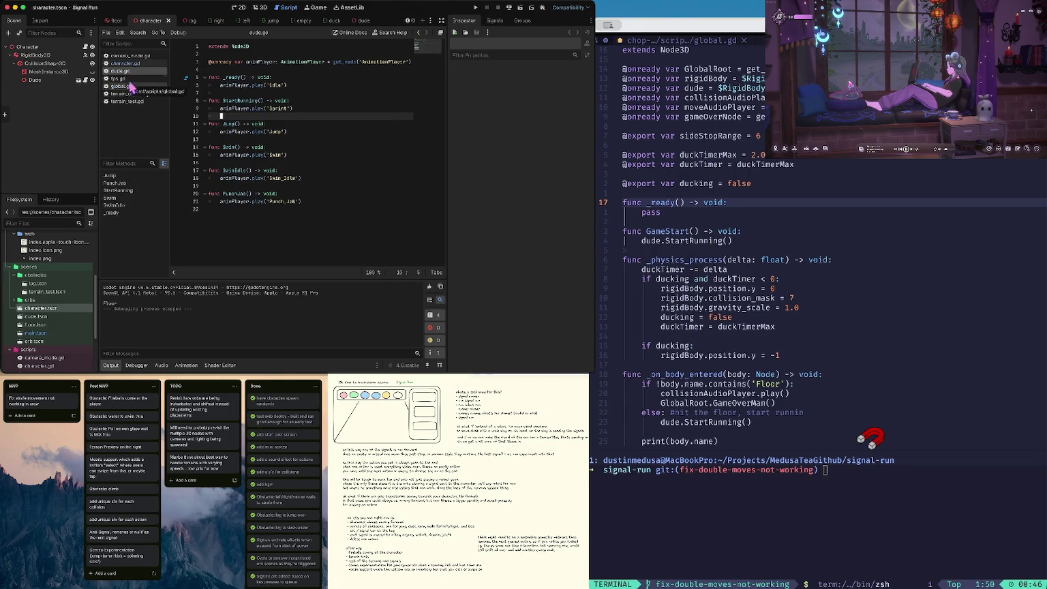
pyautogui.click(129, 63)
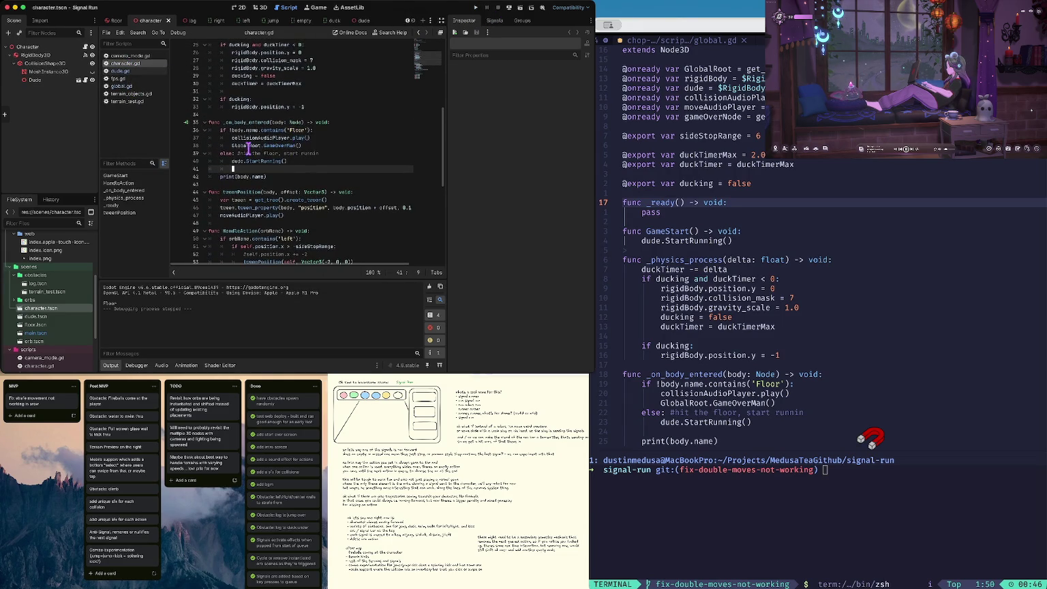
pyautogui.click(225, 165)
pyautogui.scroll(5, 225, 165)
pyautogui.scroll(-2, 225, 165)
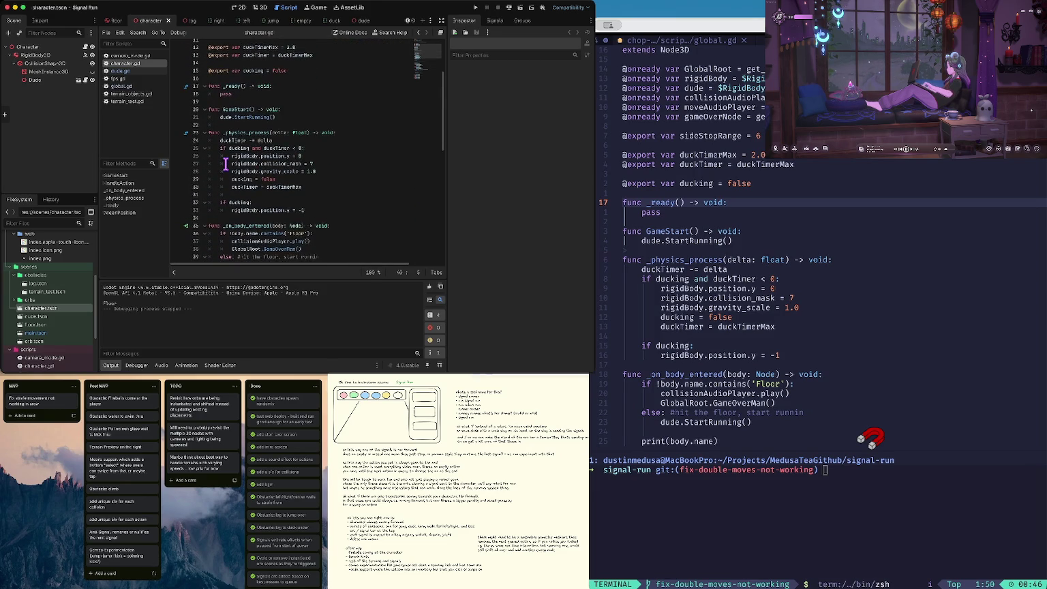
pyautogui.scroll(-3, 226, 165)
pyautogui.moveTo(287, 217); pyautogui.dragTo(293, 212)
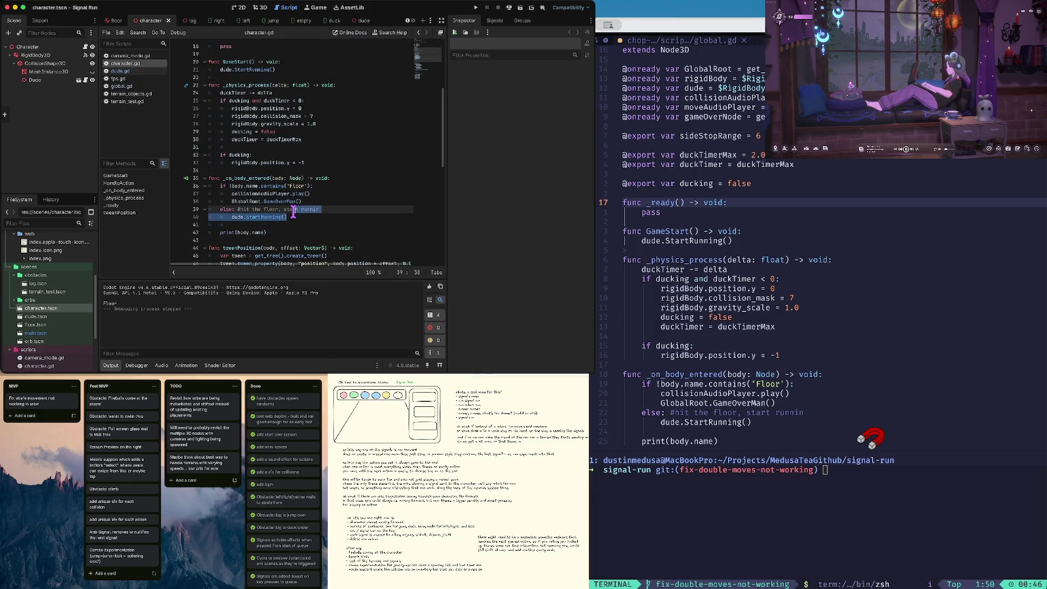
pyautogui.click(239, 215)
pyautogui.scroll(4, 262, 213)
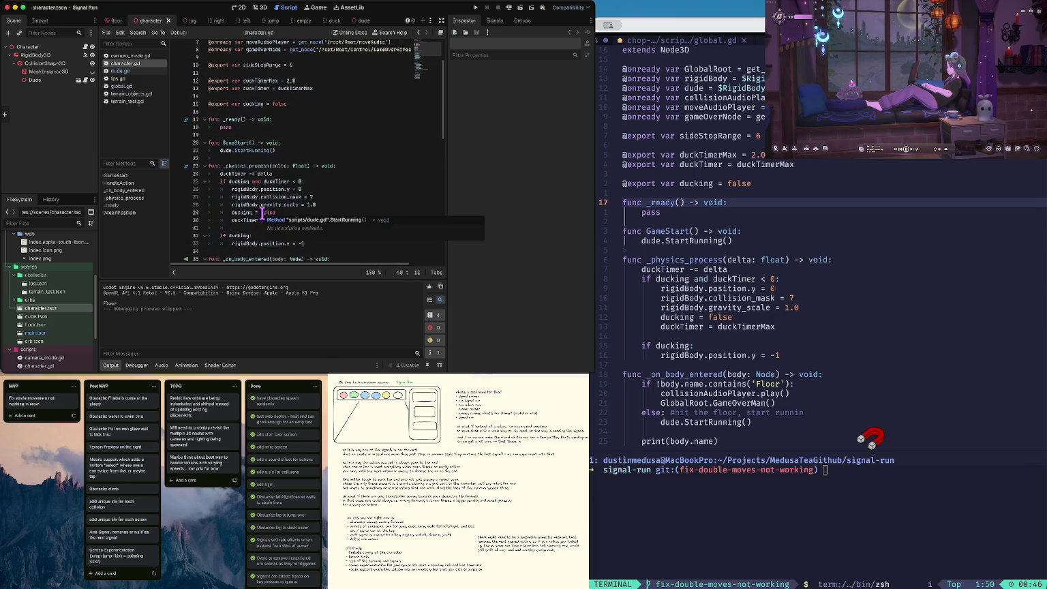
pyautogui.click(279, 144)
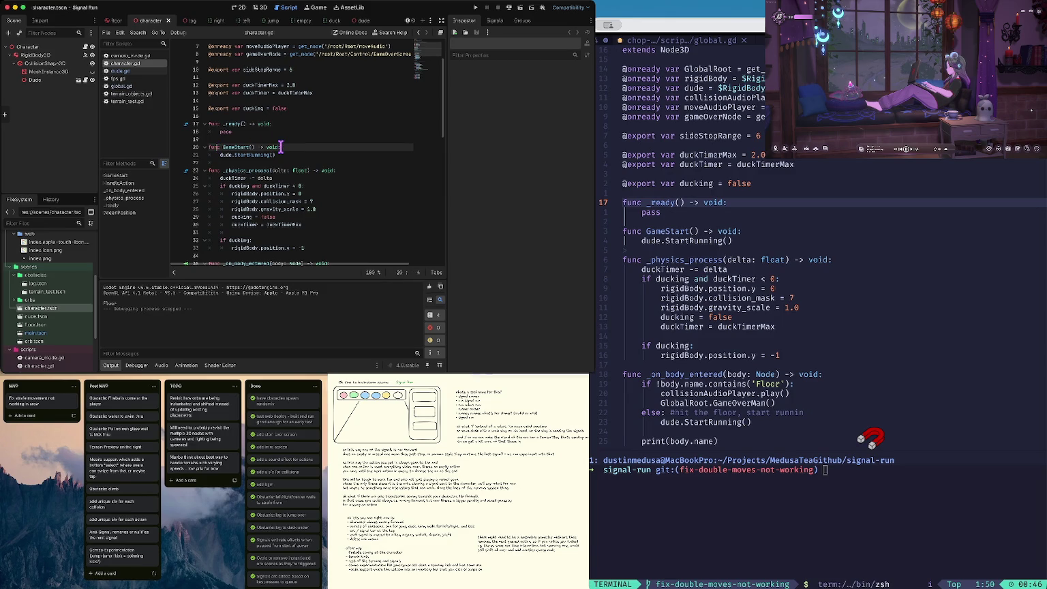
pyautogui.click(234, 125)
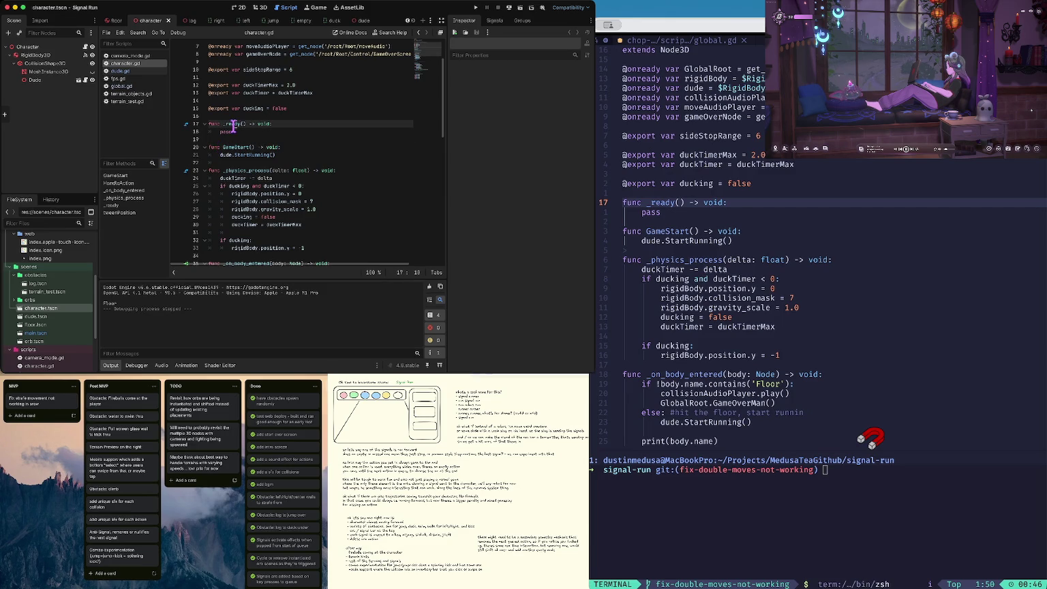
# Step: Open global.gd and put the caret on empty line 23
pyautogui.click(139, 72)
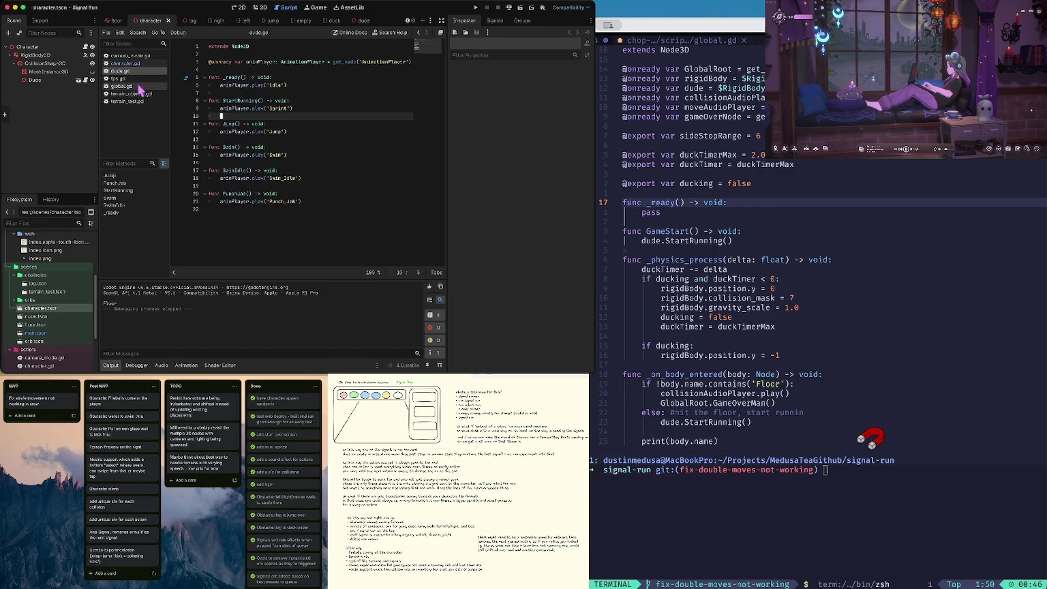
pyautogui.click(139, 89)
pyautogui.scroll(-5, 316, 191)
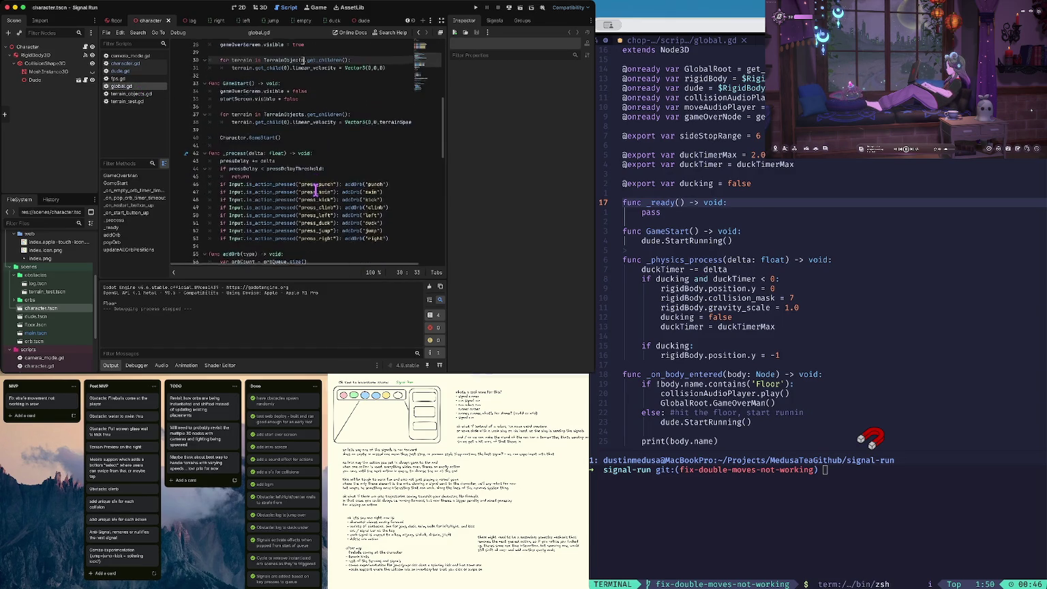
pyautogui.scroll(5, 316, 190)
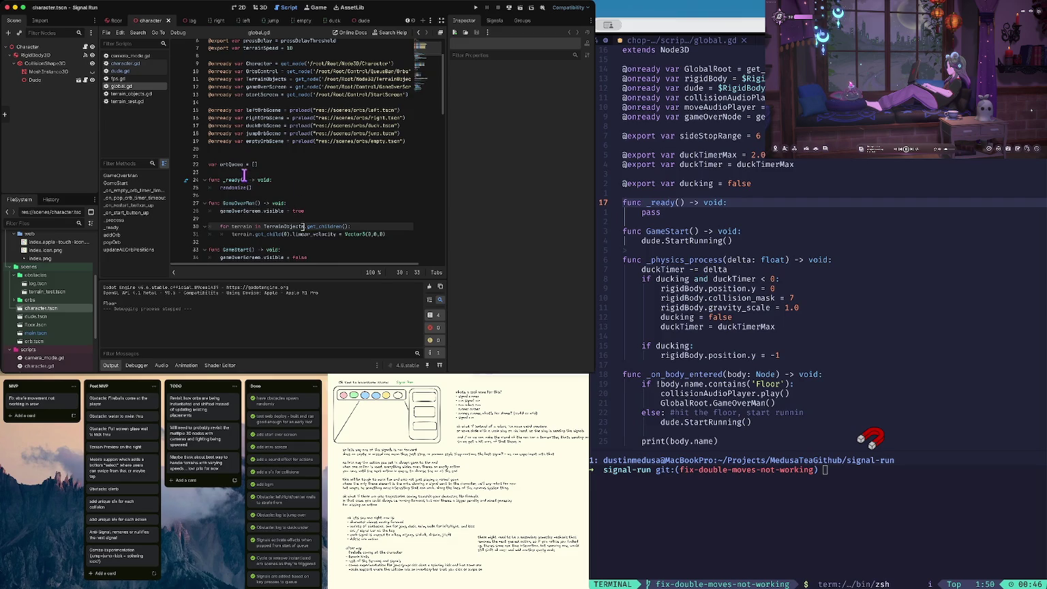
pyautogui.click(244, 176)
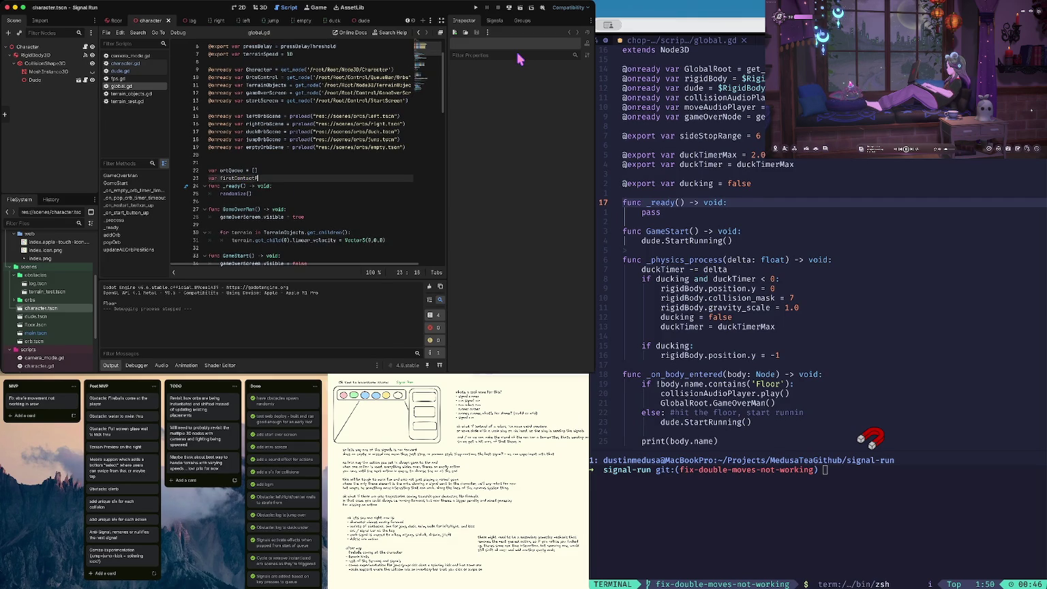
# Step: Declare var firstContactFloor = false in global.gd under a joking 'probably' comment and save
pyautogui.hotkey('ctrl', 'z')
pyautogui.hotkey('ctrl', 'shift', 'z')
pyautogui.hotkey('ctrl', 'shift', 'z')
pyautogui.hotkey('ctrl', 'shift', 'z')
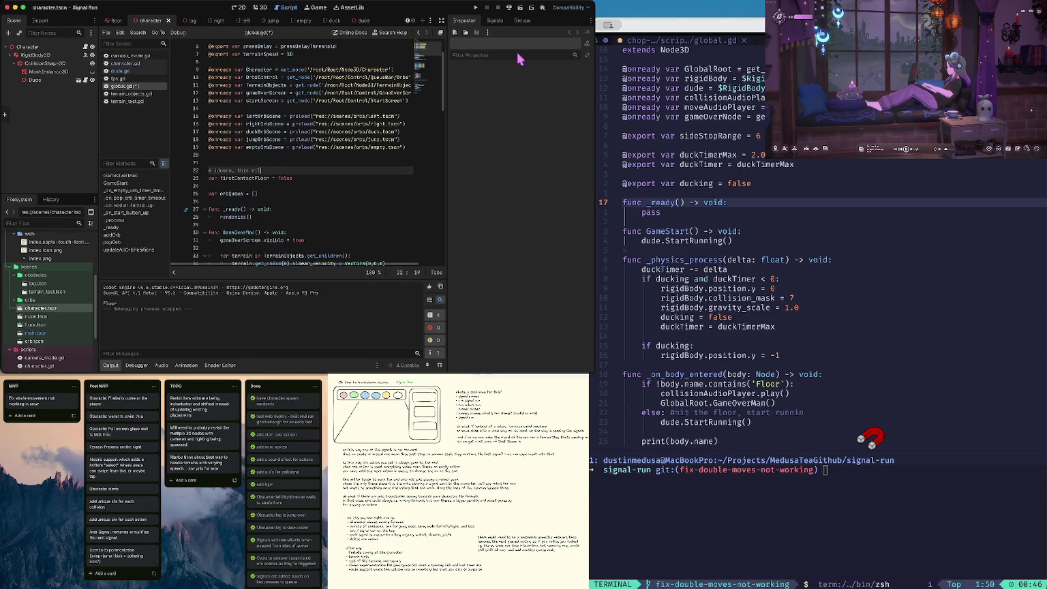
pyautogui.write('l probably just stay')
pyautogui.press('super+s')
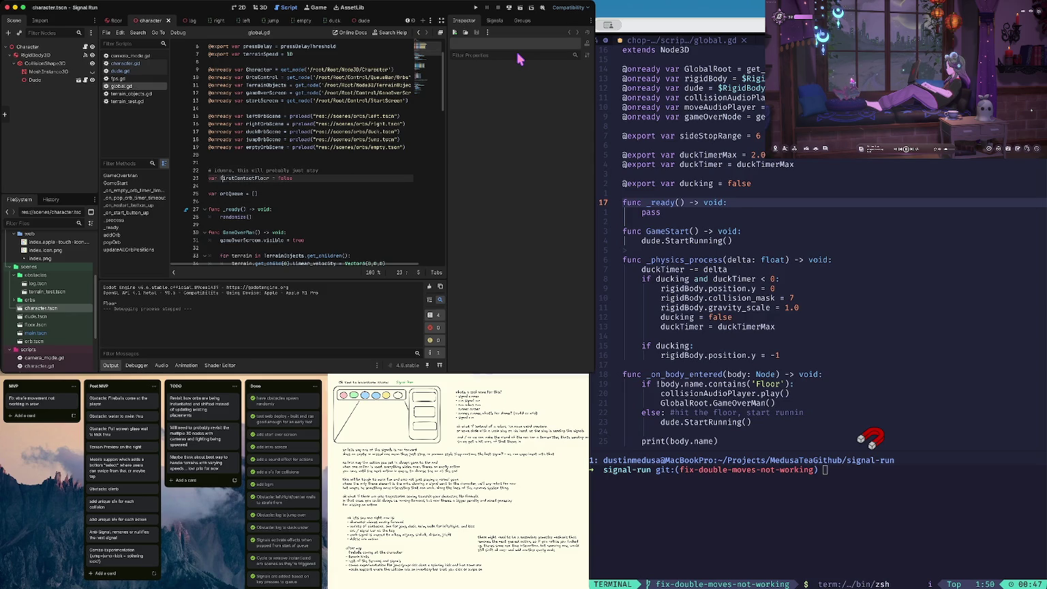
pyautogui.press('End')
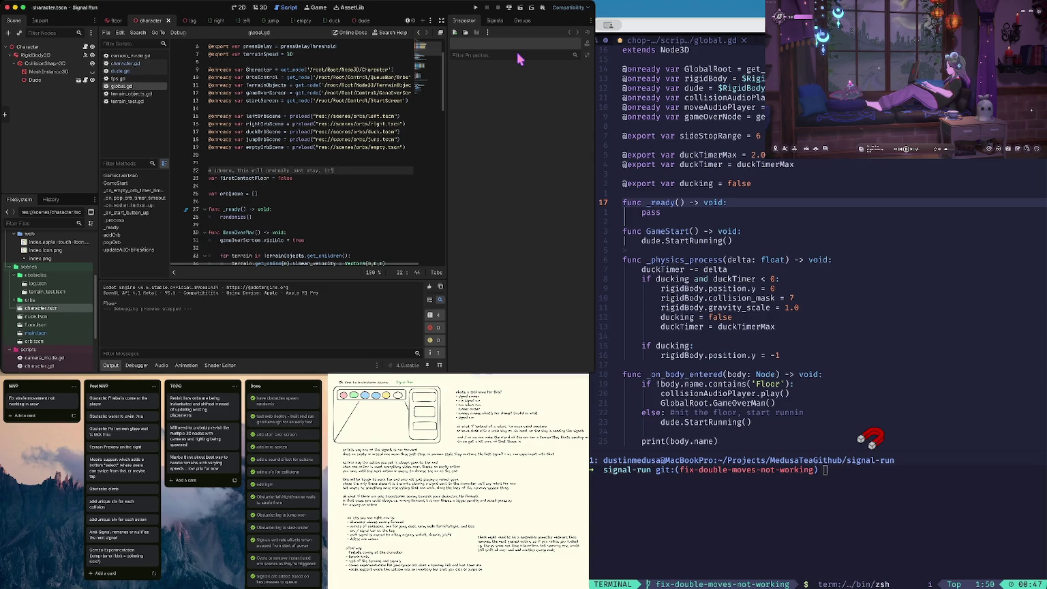
pyautogui.write('illy but')
pyautogui.press('Down')
pyautogui.press('Right')
pyautogui.press('Right')
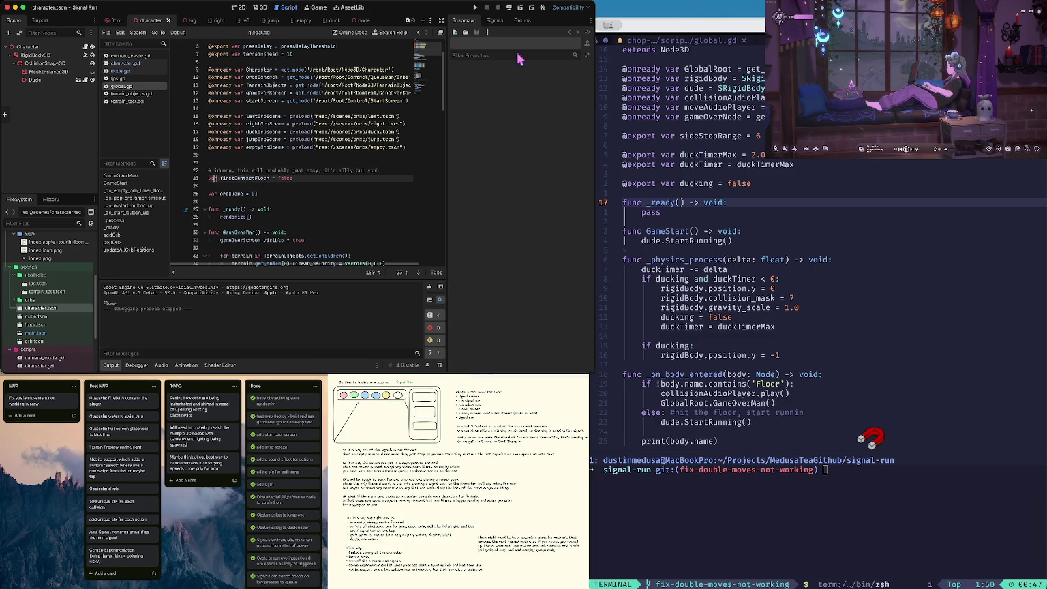
pyautogui.hotkey('shift', 'Left')
pyautogui.hotkey('shift', 'Left')
pyautogui.hotkey('shift', 'Left')
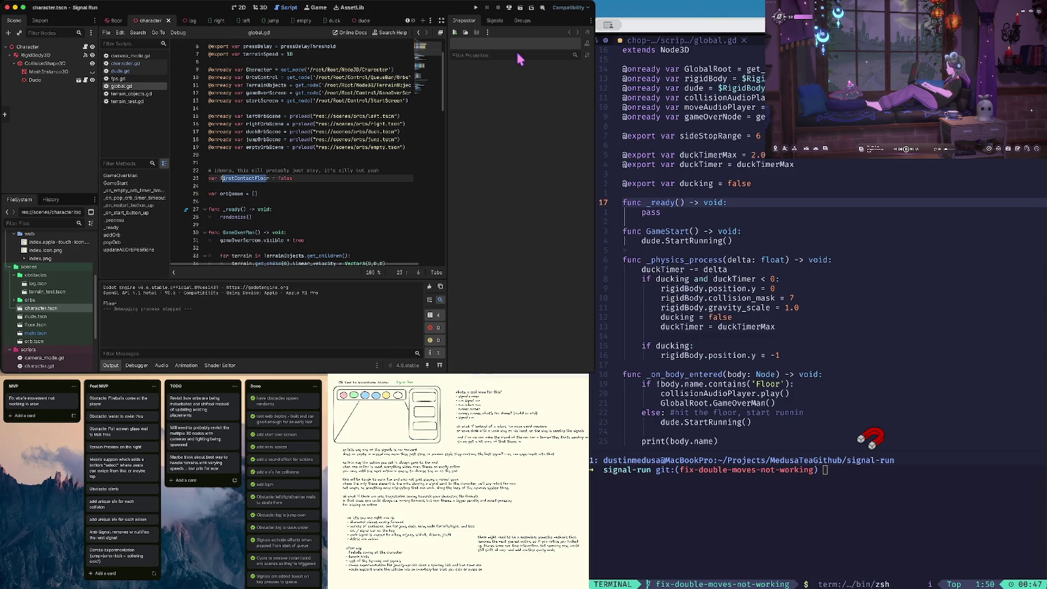
pyautogui.press('Left')
pyautogui.press('pagedown')
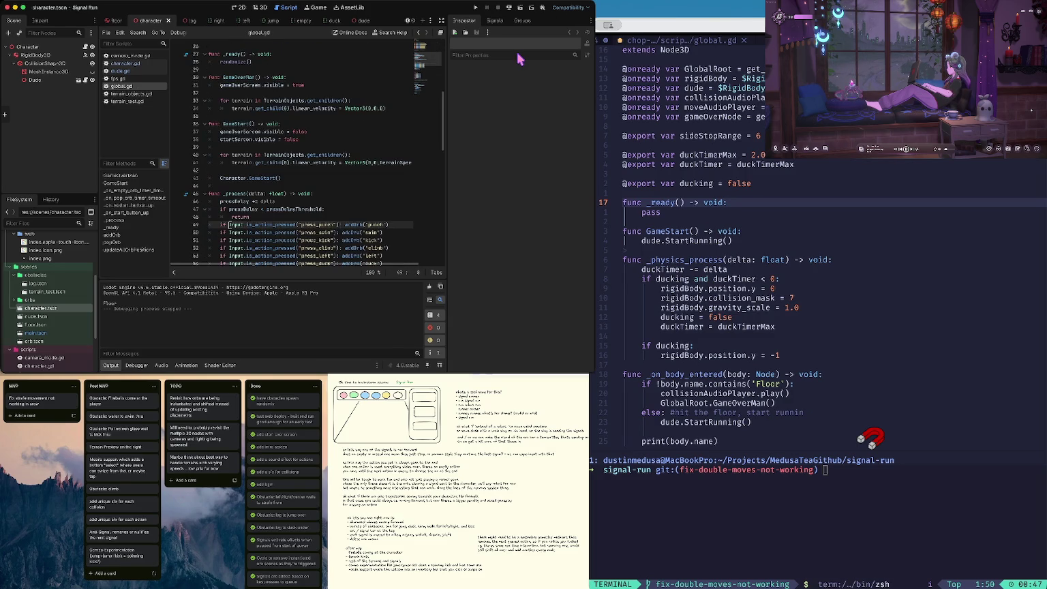
# Step: Search global.gd for 'floor' to locate the firstContactFloor declaration
pyautogui.press('Up')
pyautogui.press('Up')
pyautogui.press('Up')
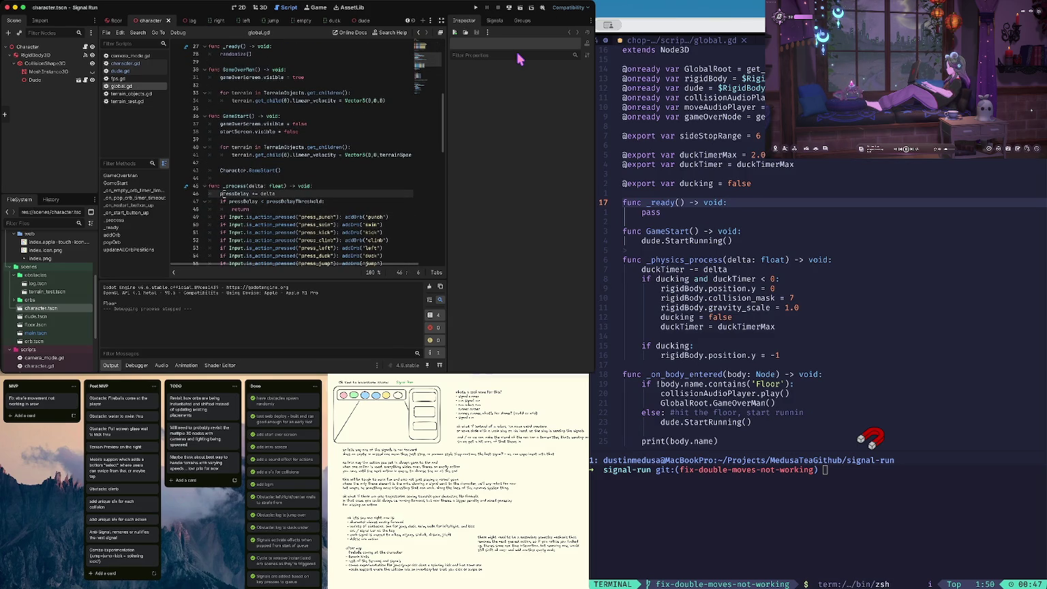
pyautogui.press('Down')
pyautogui.press('Down')
pyautogui.press('Down')
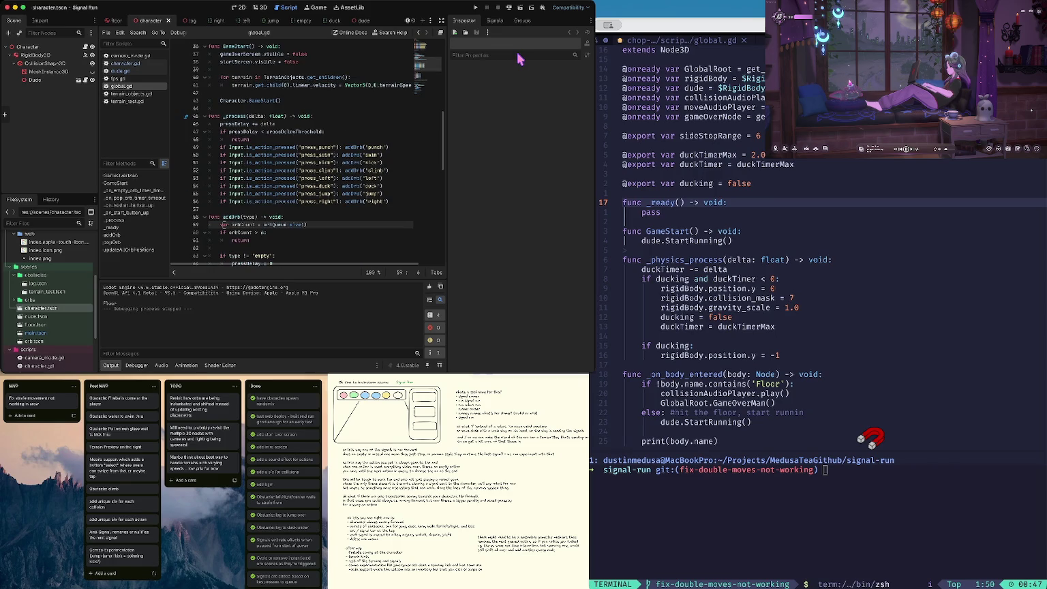
pyautogui.press('Down')
pyautogui.press('Down')
pyautogui.press('Down')
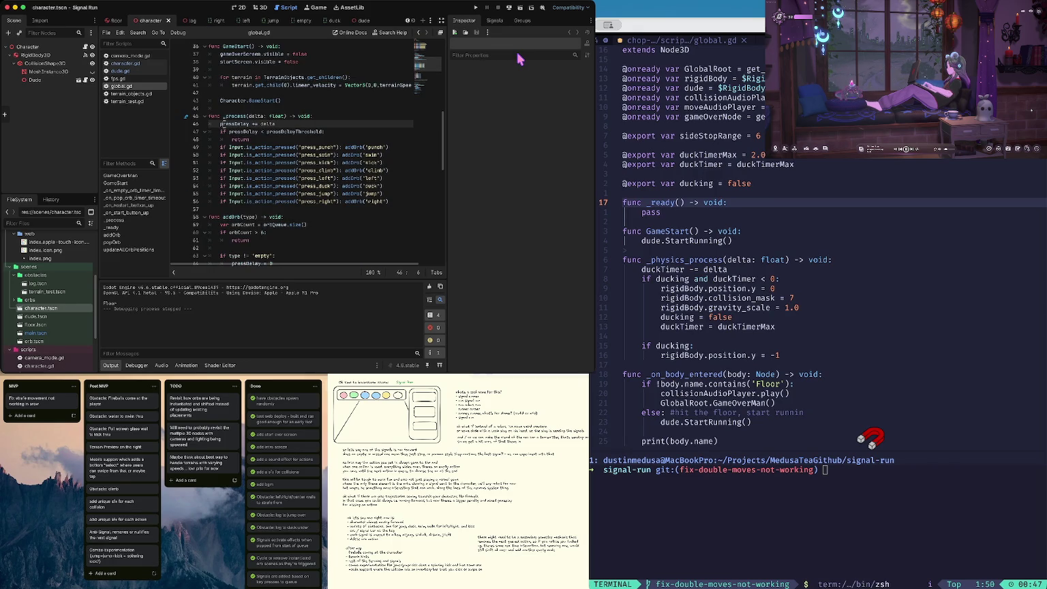
pyautogui.press('Down')
pyautogui.press('Down')
pyautogui.press('Down')
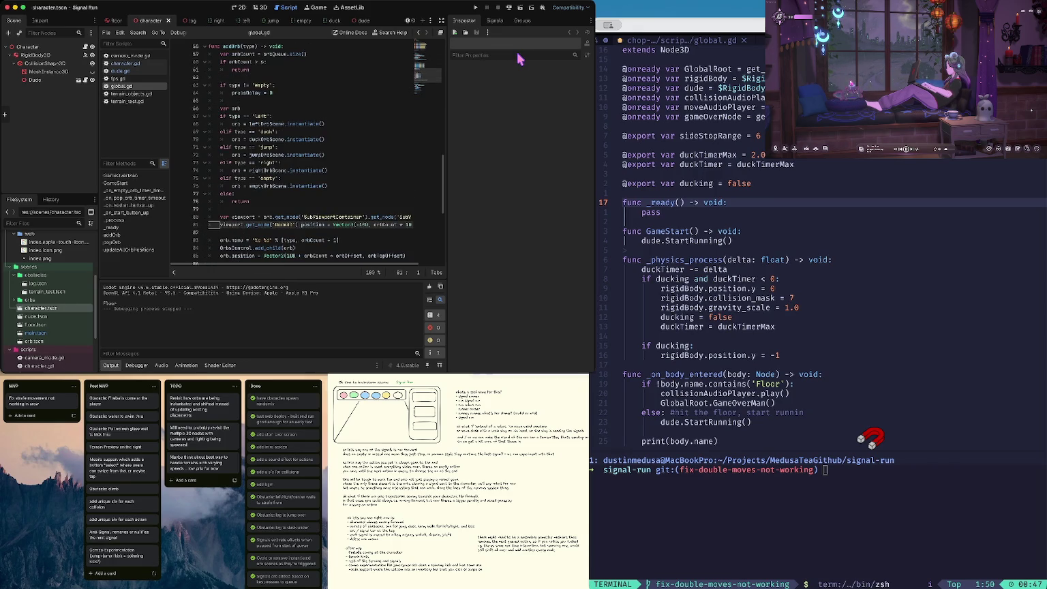
pyautogui.hotkey('ctrl', 'f')
pyautogui.write('floor')
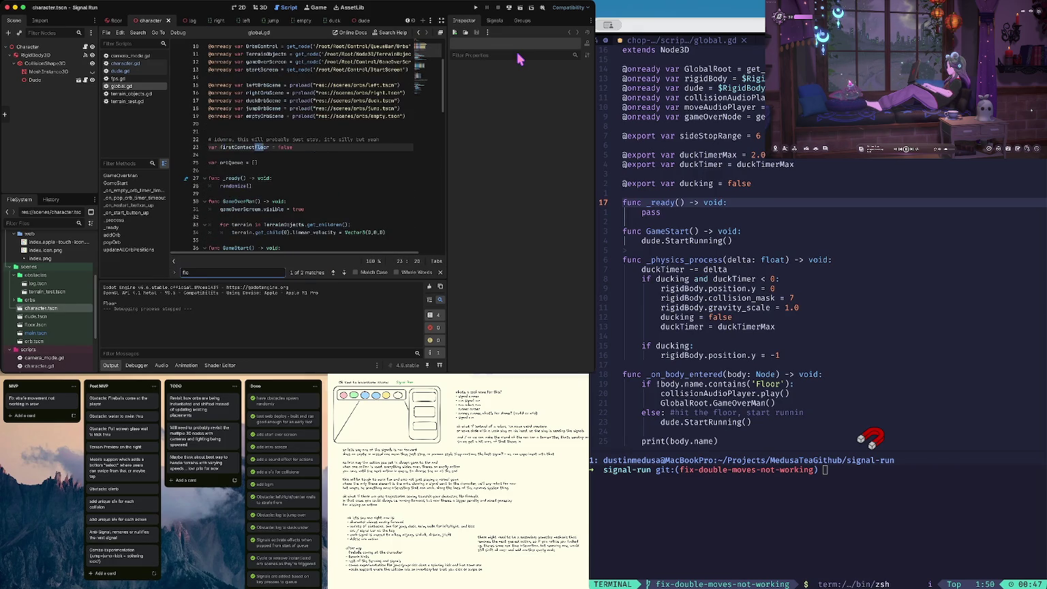
pyautogui.write('m')
pyautogui.press('BackSpace')
pyautogui.click(343, 140)
pyautogui.press('Escape')
# Step: Cut the firstContactFloor comment and declaration lines out of global.gd
pyautogui.press('Home')
pyautogui.hotkey('shift', 'Down')
pyautogui.hotkey('shift', 'Down')
pyautogui.press('BackSpace')
pyautogui.press('BackSpace')
pyautogui.press('BackSpace')
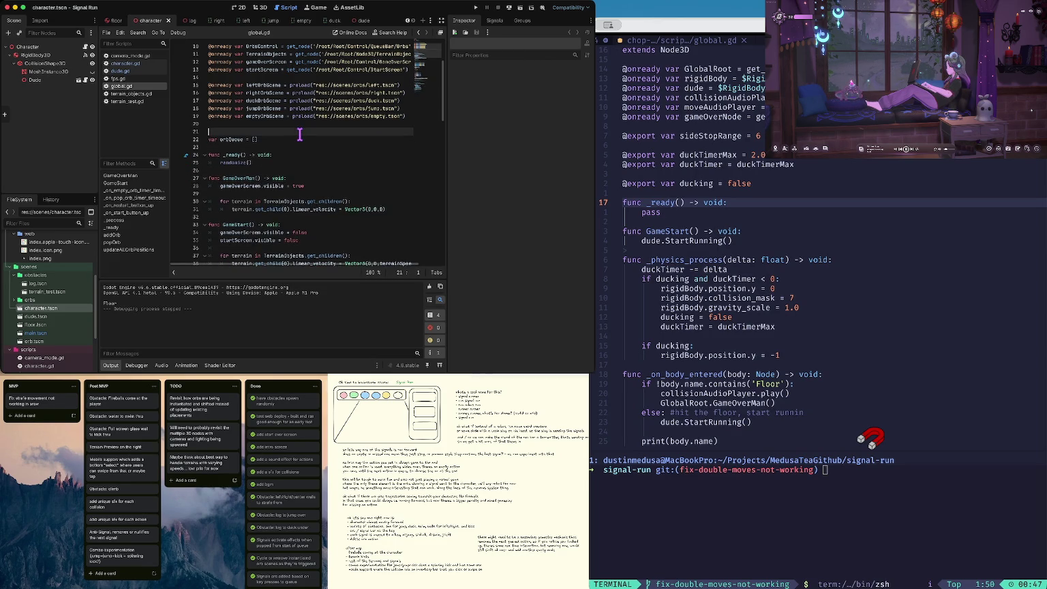
pyautogui.click(136, 64)
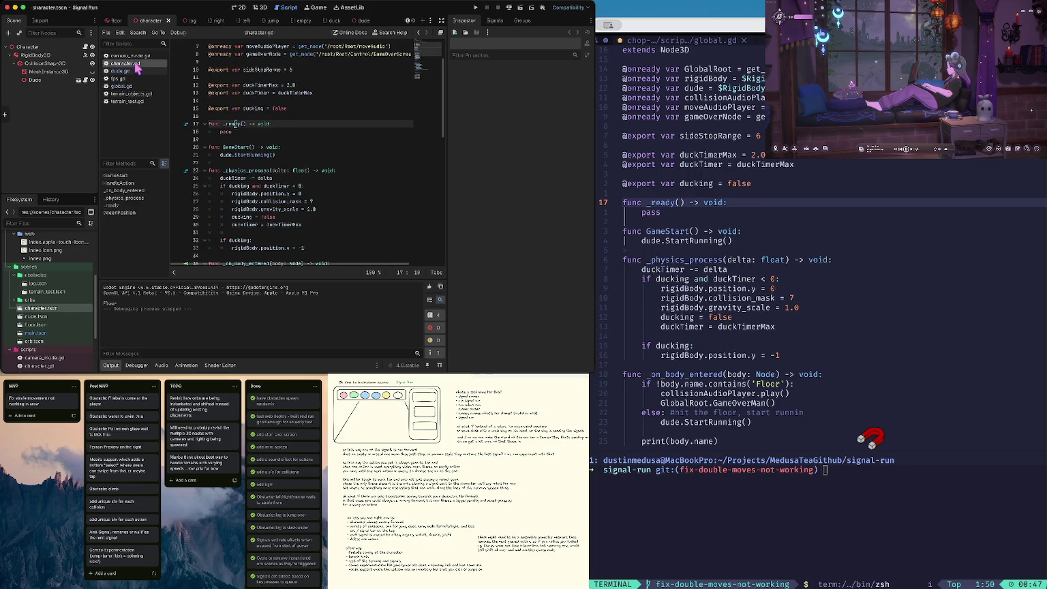
# Step: Paste the firstContactFloor = false declaration and its comment above _ready() in character.gd
pyautogui.click(252, 133)
pyautogui.press('Up')
pyautogui.press('Up')
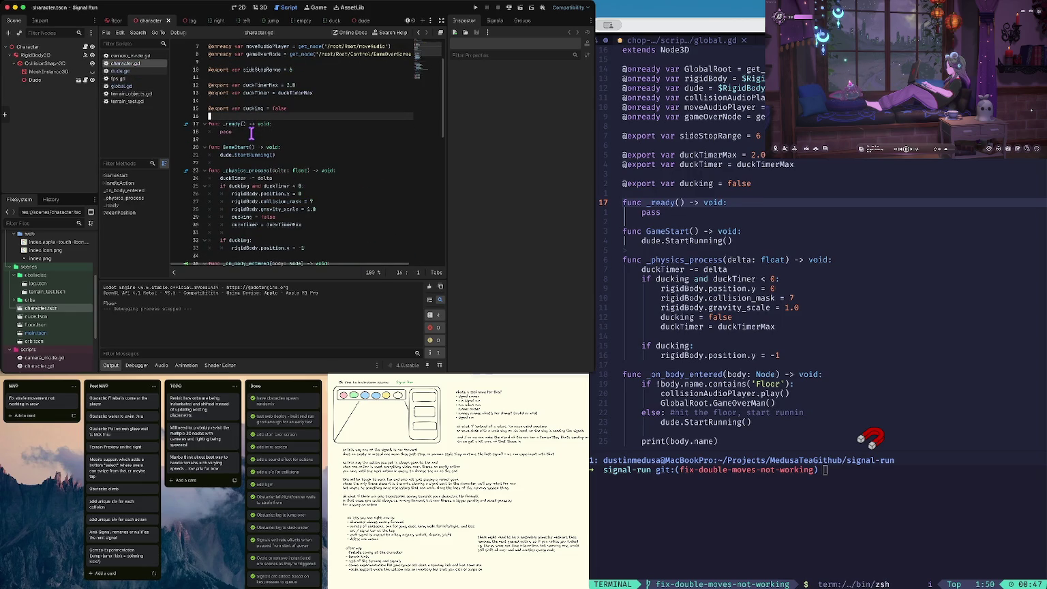
pyautogui.write("# idunno, this will probably just stay, it's silly but yeah var firstContactFloor = false")
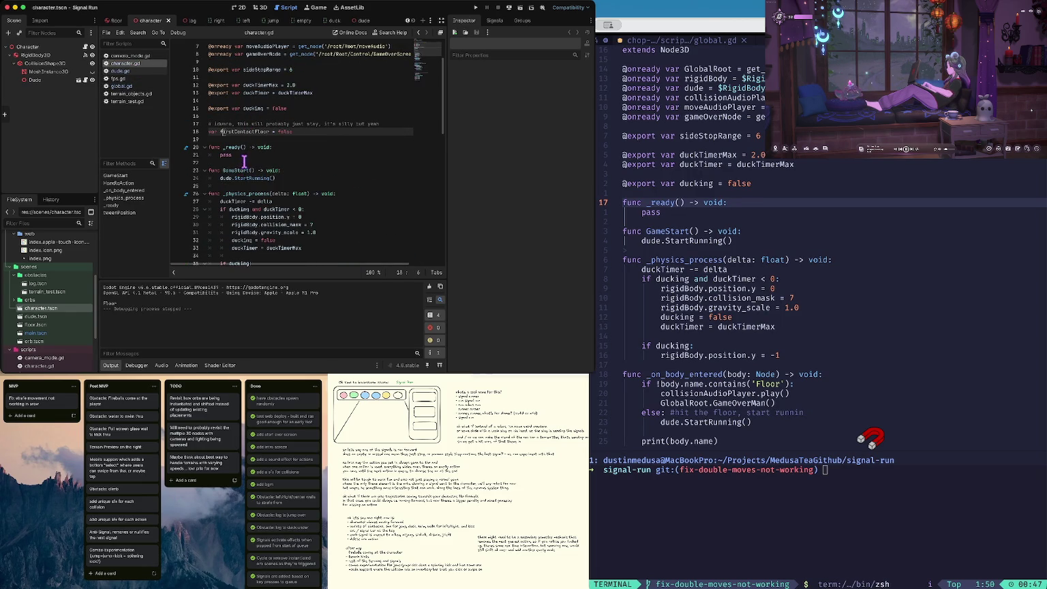
# Step: Begin turning the floor-hit else on line 42 into 'elif firstcon'
pyautogui.scroll(-2, 250, 147)
pyautogui.scroll(-6, 251, 151)
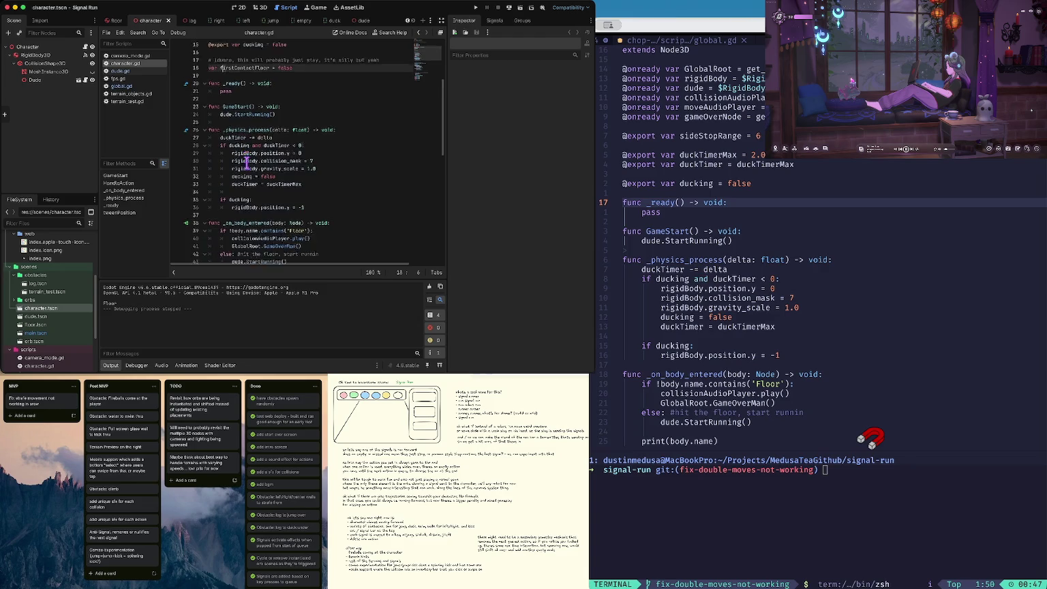
pyautogui.click(233, 208)
pyautogui.press('Up')
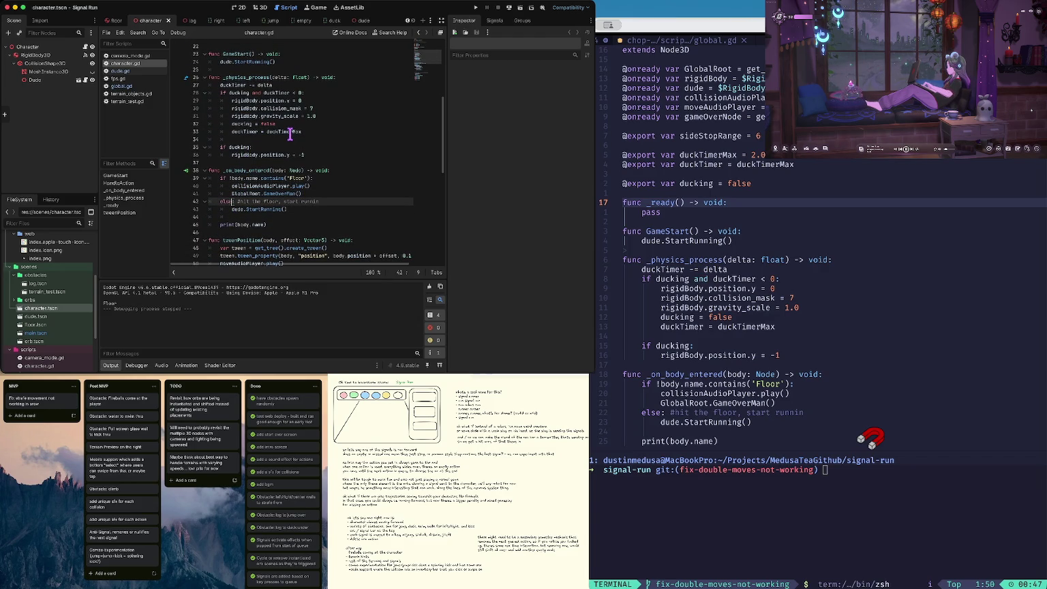
pyautogui.write('if ')
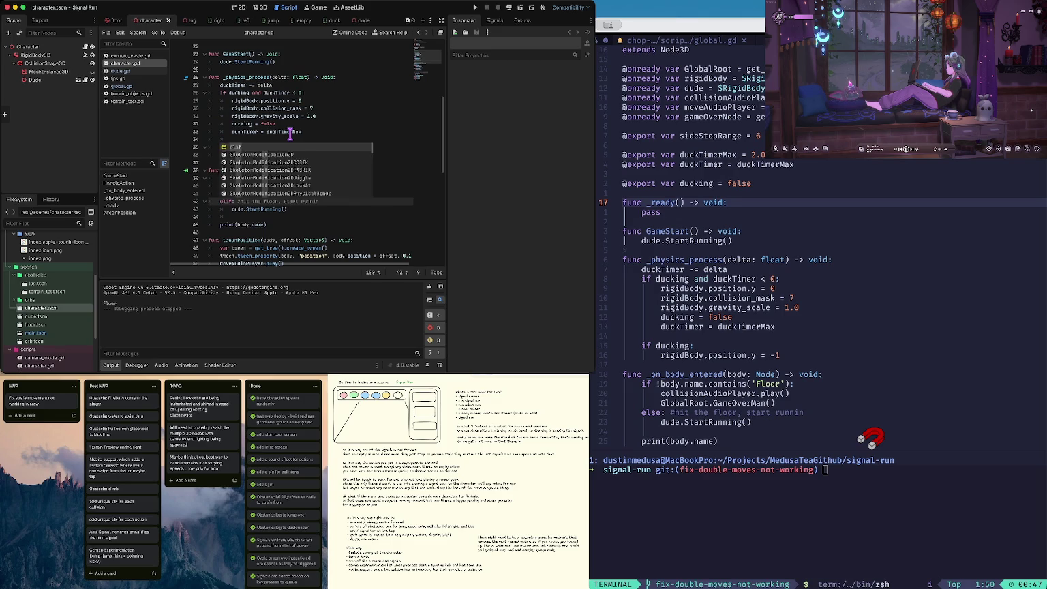
pyautogui.write('firstcon')
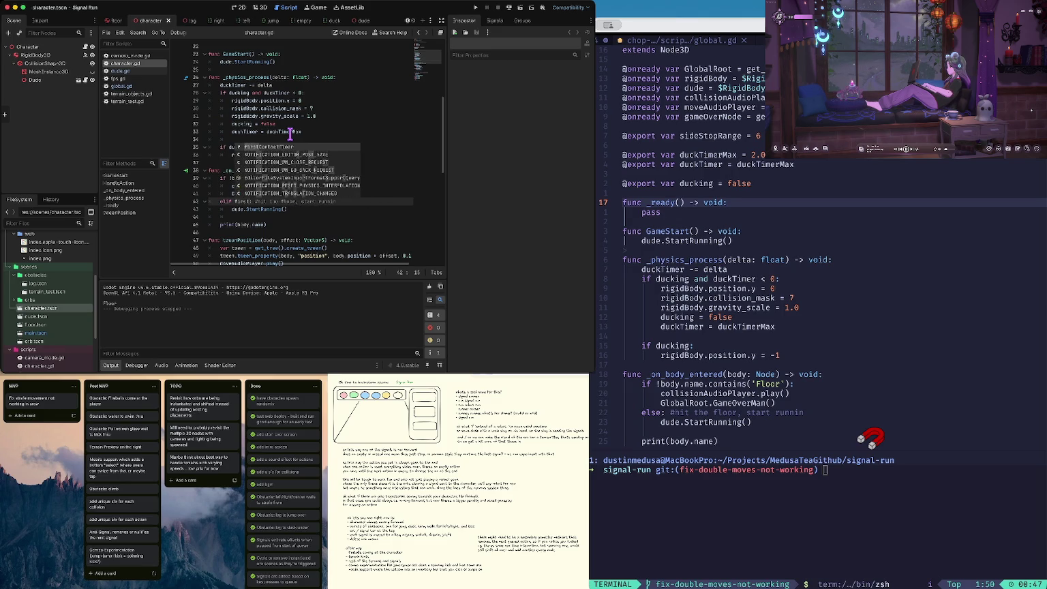
# Step: Complete the floor-hit condition as 'elif !firstContactFloor:' and check its declaration
pyautogui.press('Return')
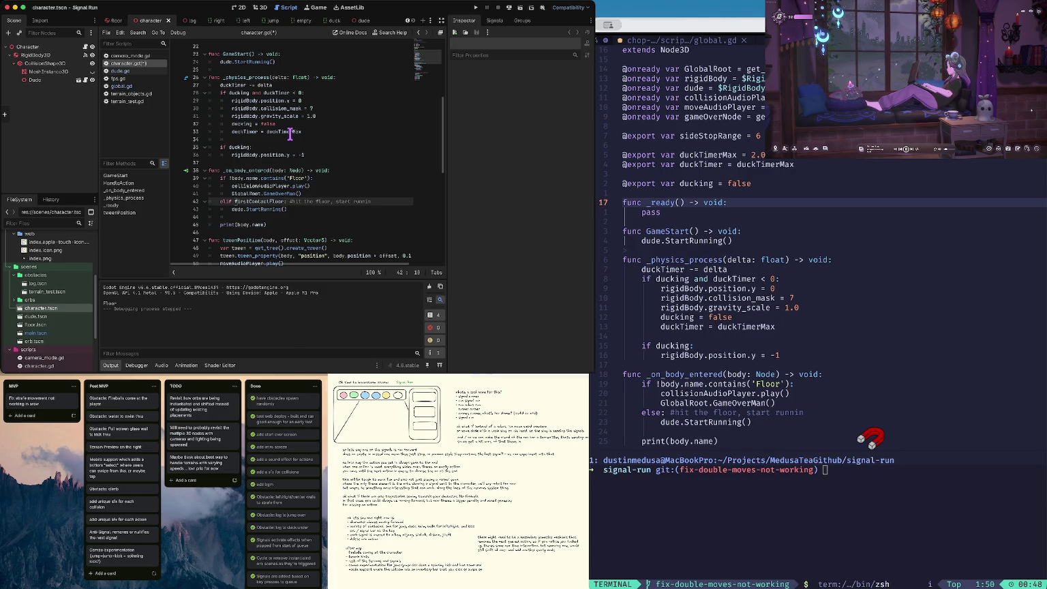
pyautogui.write('!')
pyautogui.press('F12')
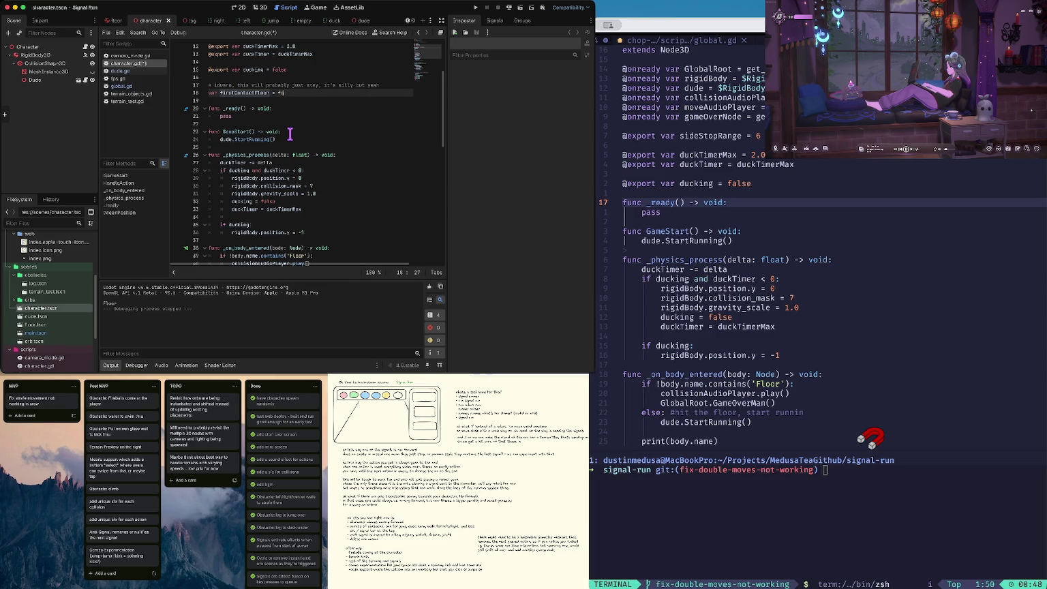
pyautogui.hotkey('alt', 'Left')
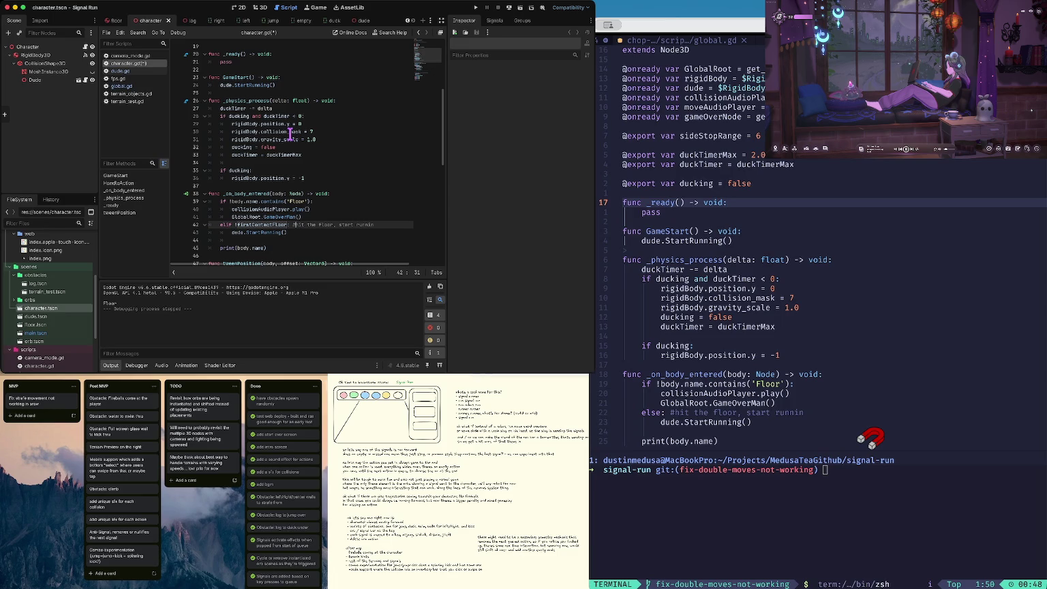
# Step: Add a dedented 'firstContactFloor = false' reset after the branch and save character.gd
pyautogui.scroll(-1, 290, 134)
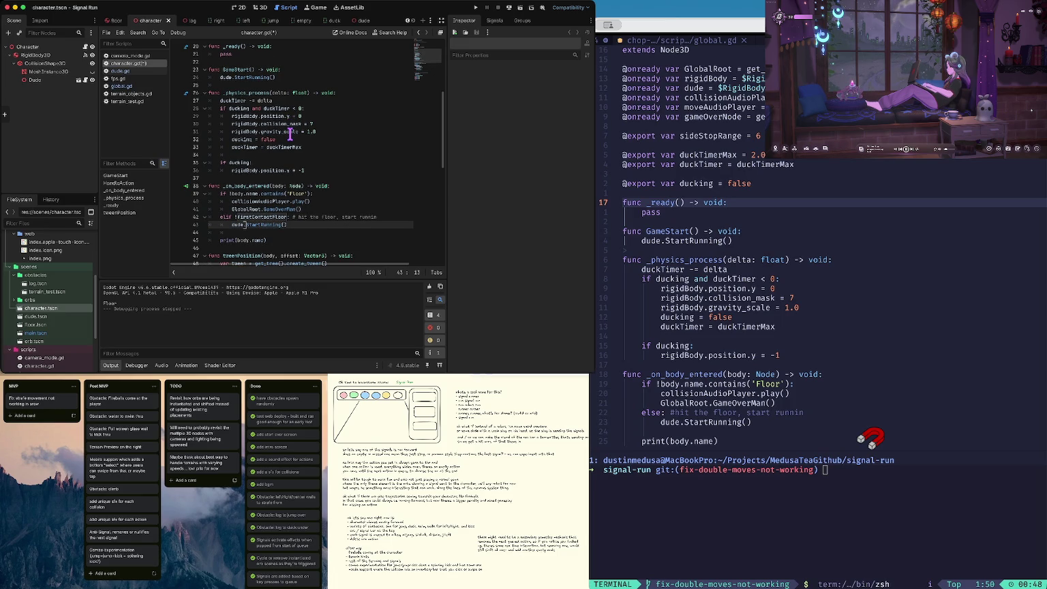
pyautogui.press('End')
pyautogui.press('Return')
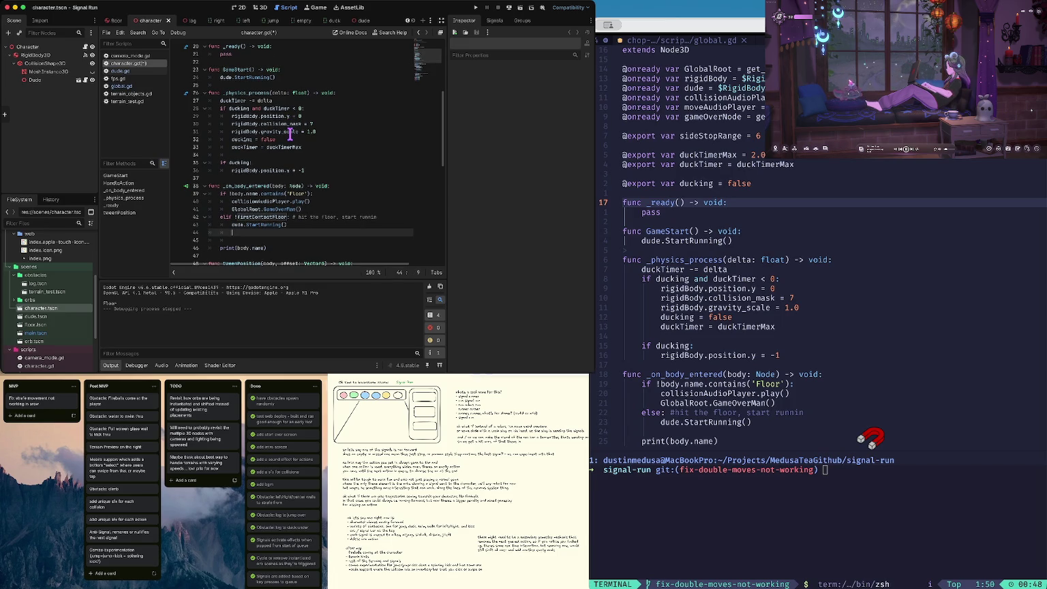
pyautogui.write('firstContactFloor = false')
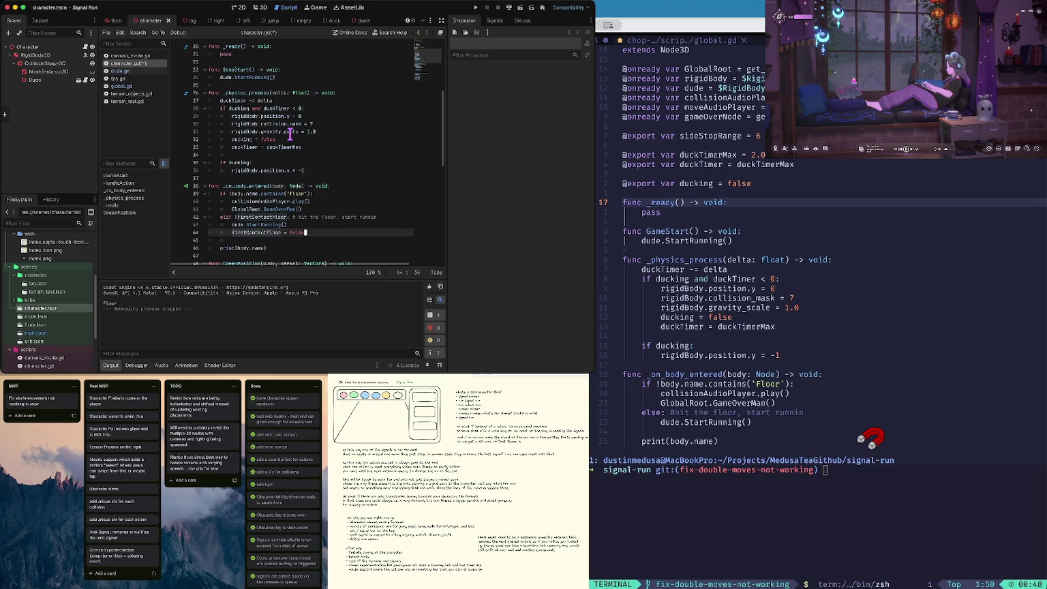
pyautogui.press('Home')
pyautogui.hotkey('alt', 'Down')
pyautogui.scroll(-1, 290, 135)
pyautogui.hotkey('shift', 'Tab')
pyautogui.hotkey('ctrl', 's')
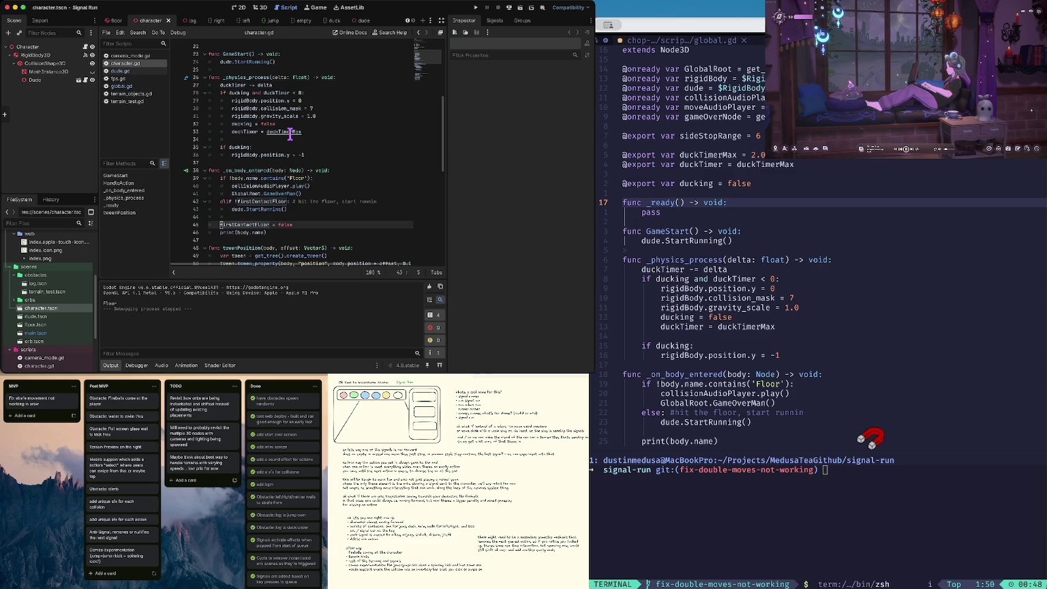
# Step: Test-run the game, start it, jump to check the character runs, then stop
pyautogui.press('super+b')
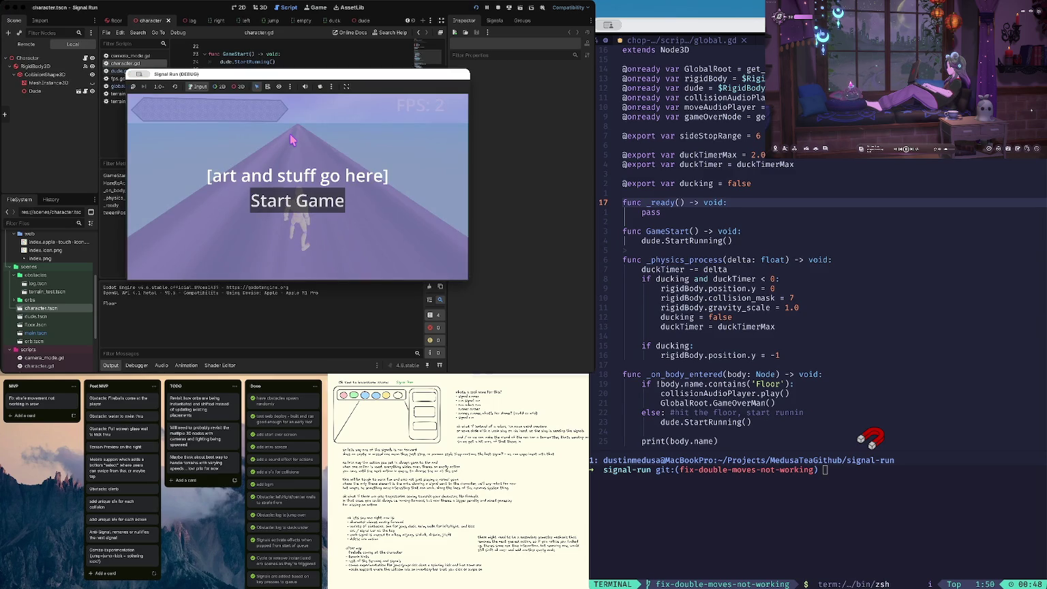
pyautogui.click(301, 206)
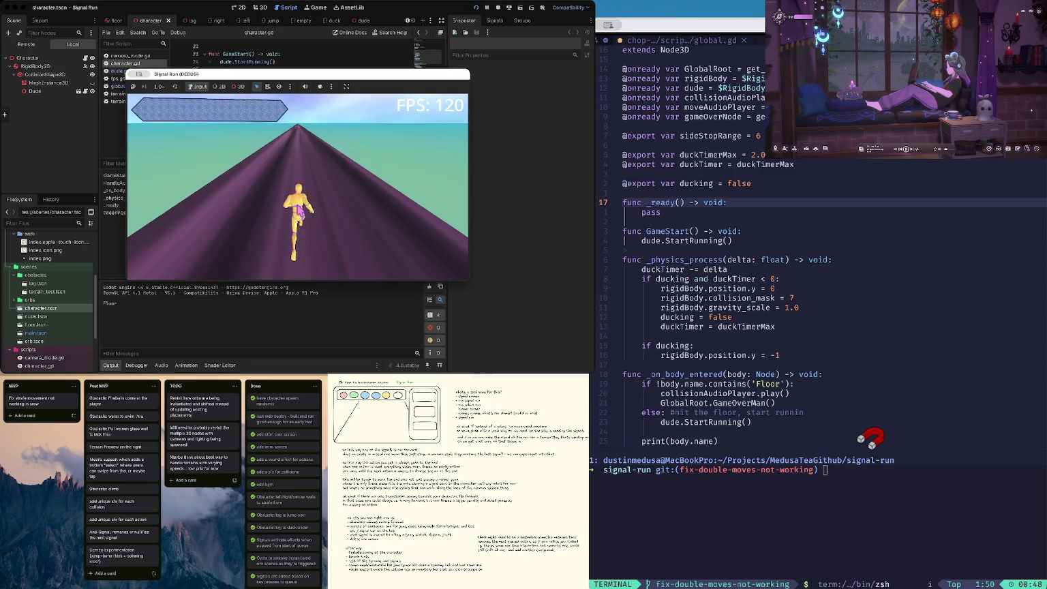
pyautogui.press('Up')
pyautogui.press('Up')
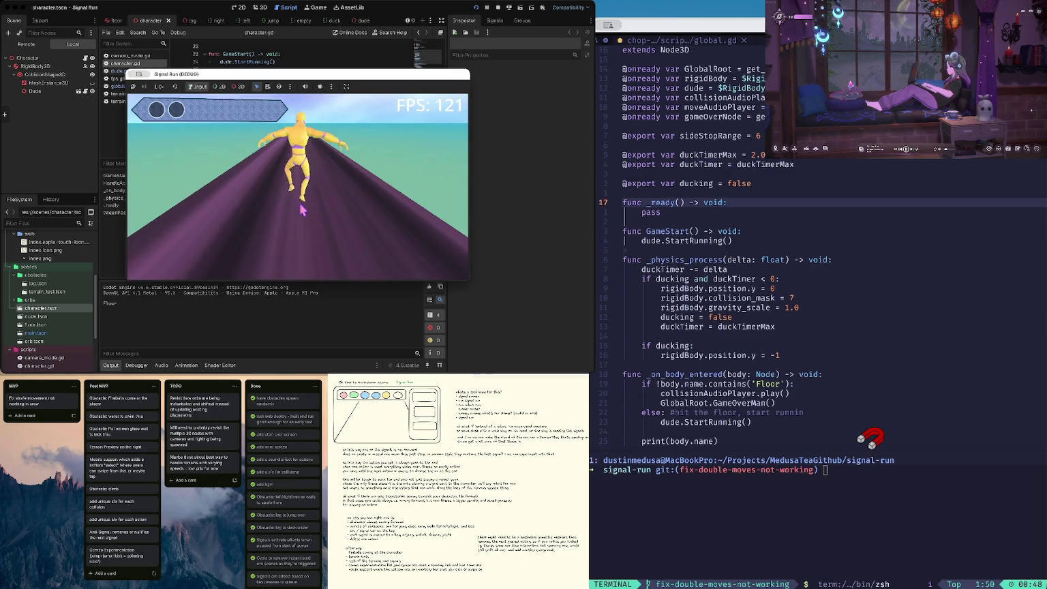
pyautogui.press('super+period')
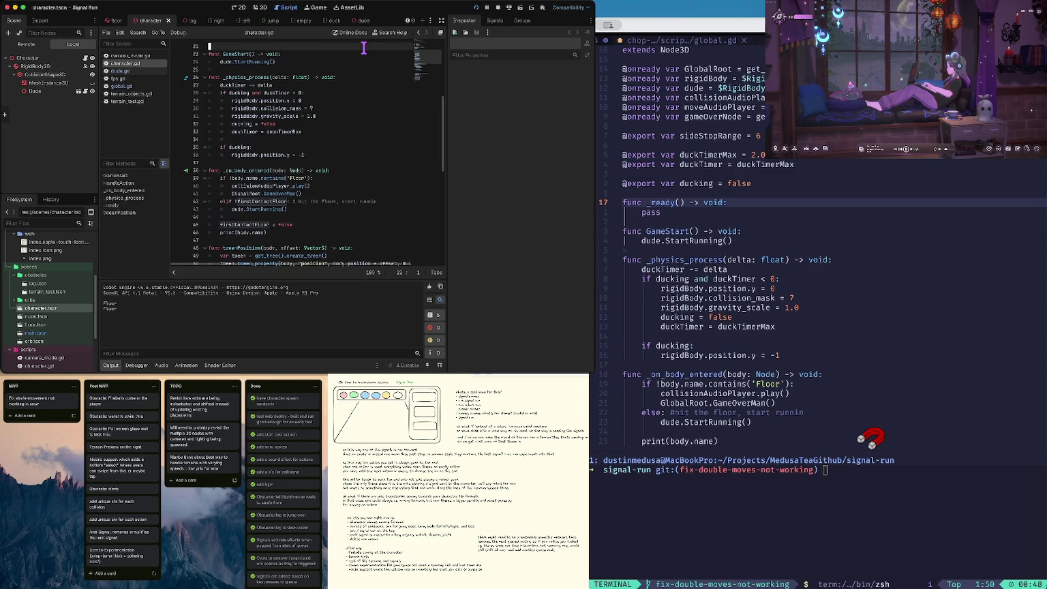
pyautogui.click(312, 139)
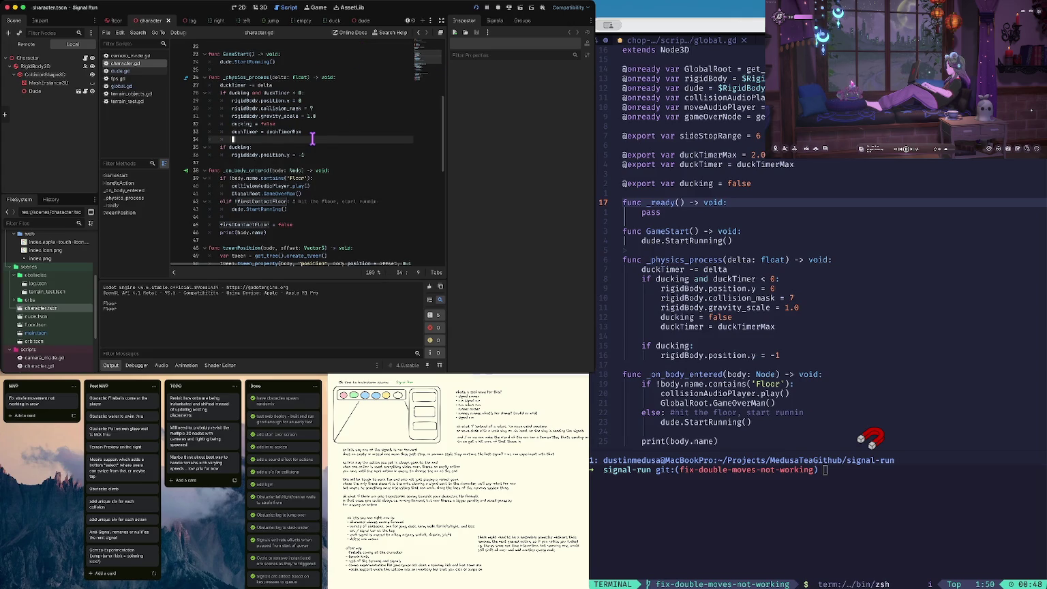
# Step: Add an else: branch and indent 'firstContactFloor = false' under it
pyautogui.click(244, 225)
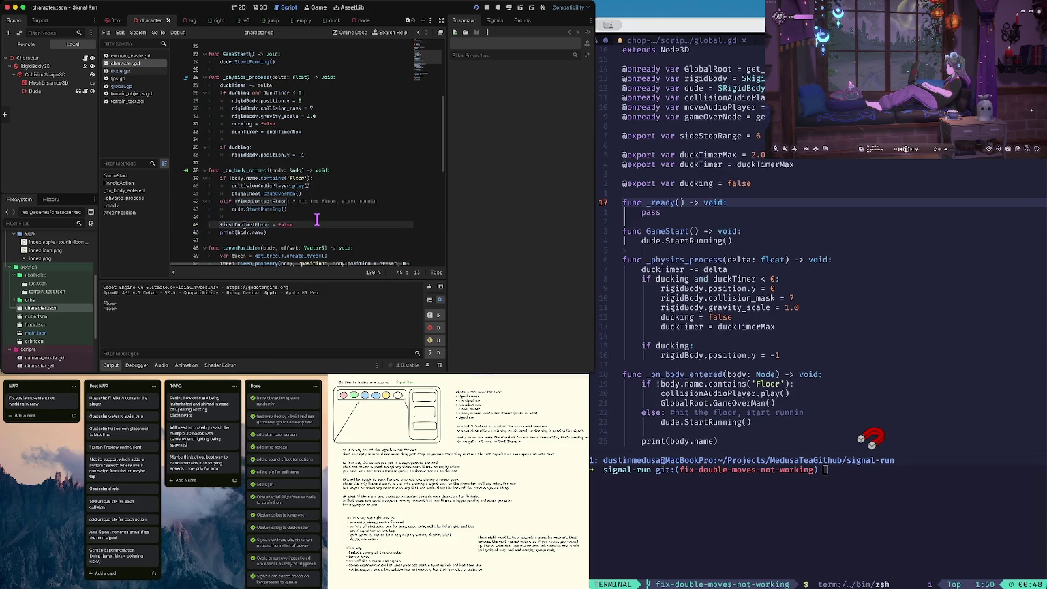
pyautogui.click(269, 217)
pyautogui.write('else:')
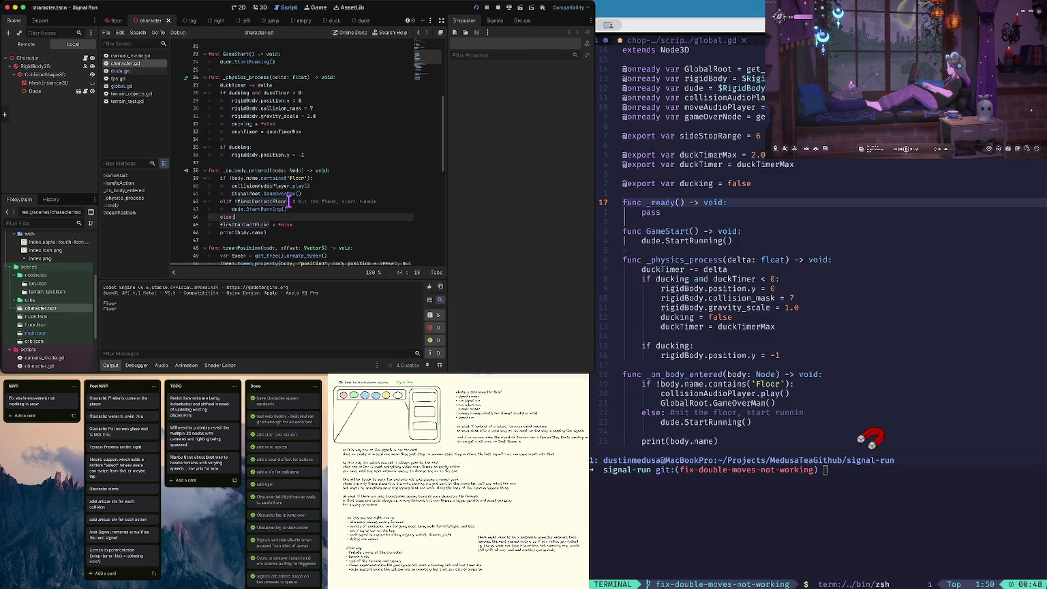
pyautogui.press('Down')
pyautogui.press('Home')
pyautogui.press('Tab')
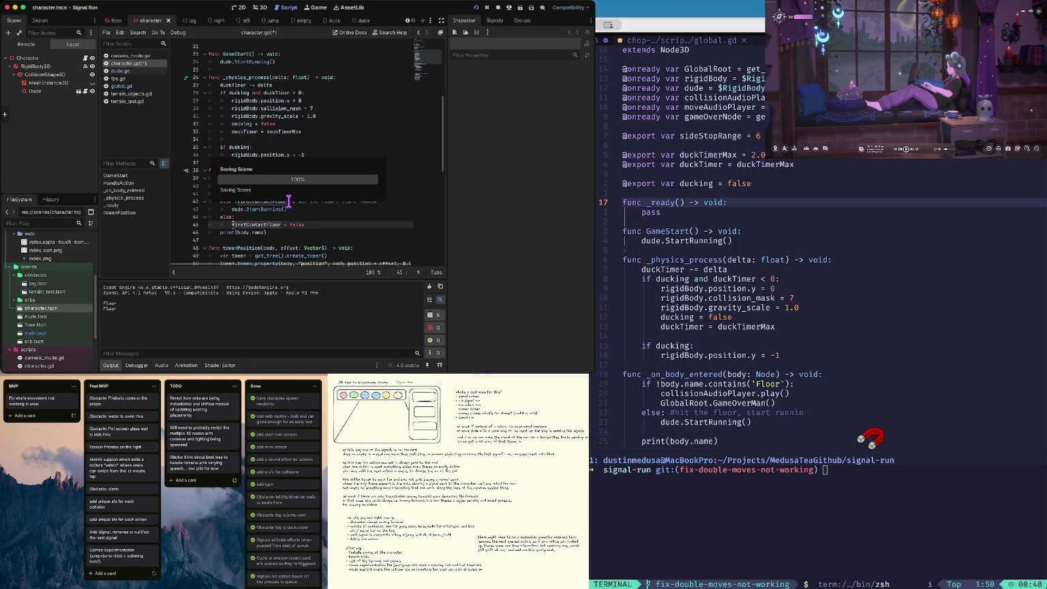
# Step: Retest the game by starting it, jumping, and stopping the run
pyautogui.press('super+b')
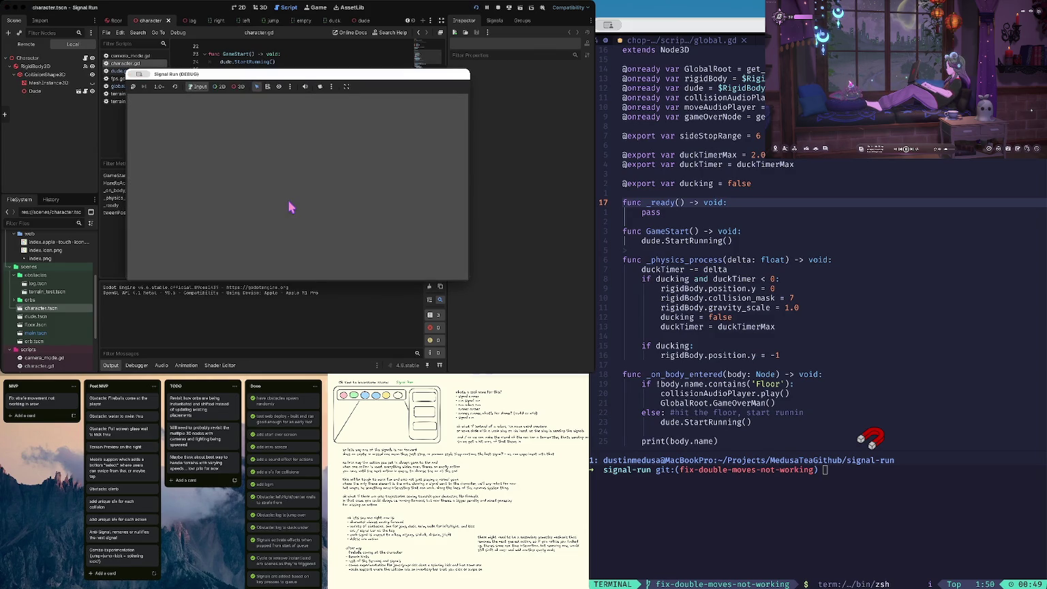
pyautogui.click(291, 207)
pyautogui.press('space')
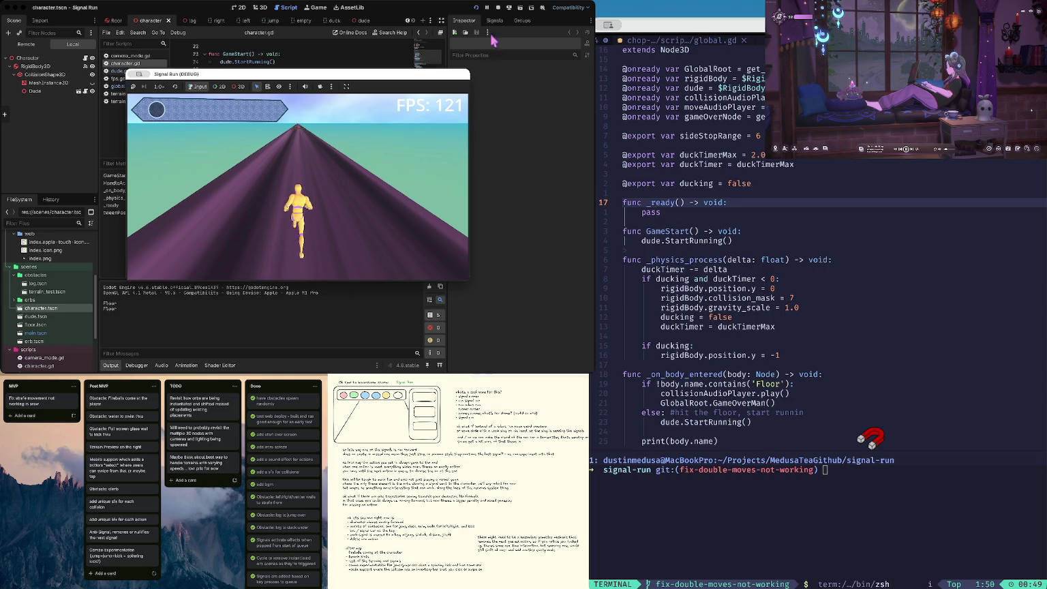
pyautogui.click(498, 7)
pyautogui.scroll(7, 266, 171)
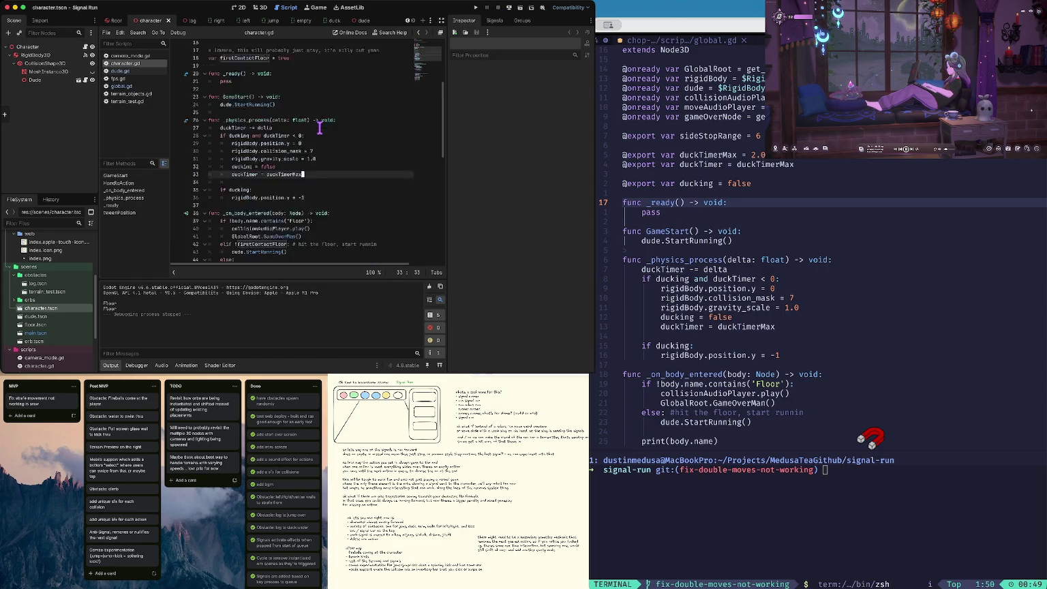
# Step: Remove the stray comment and extra blank line around the firstContactFloor declaration in character.gd
pyautogui.click(254, 170)
pyautogui.hotkey('ctrl', 'shift', 'k')
pyautogui.press('Up')
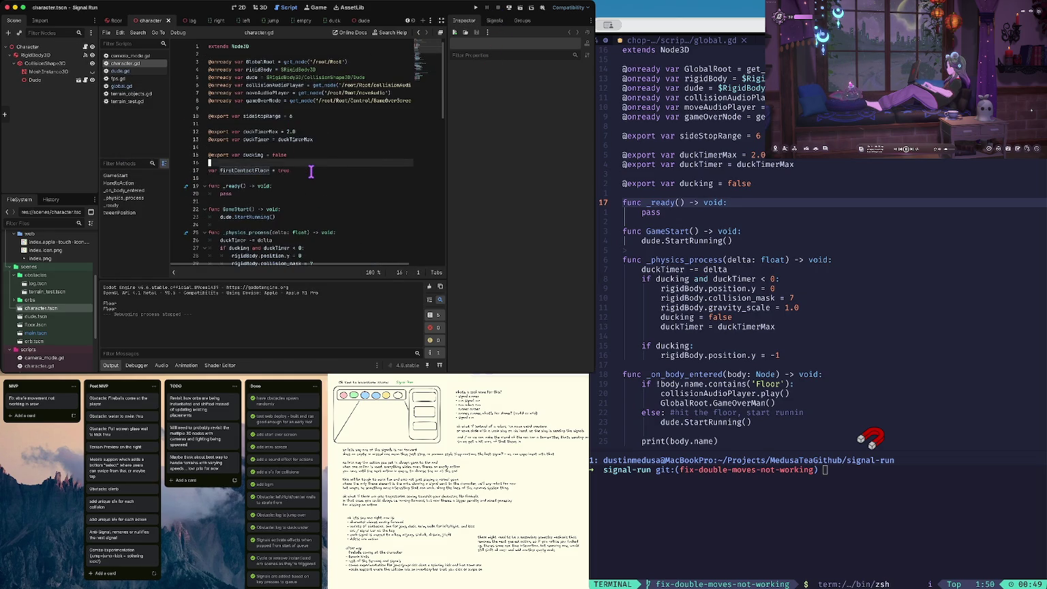
pyautogui.hotkey('ctrl', 'shift', 'k')
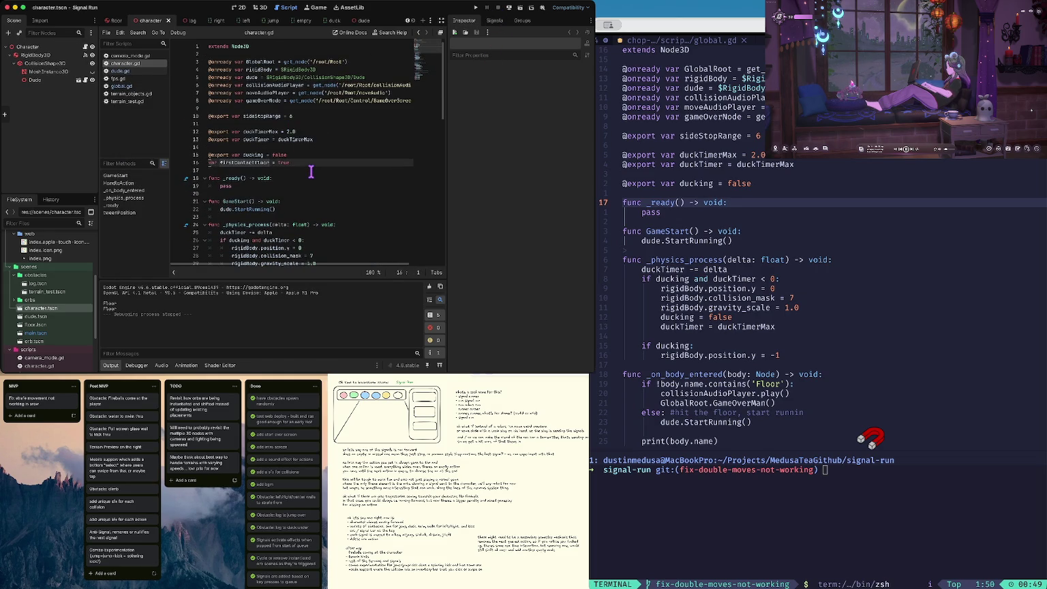
pyautogui.press('Return')
pyautogui.press('Down')
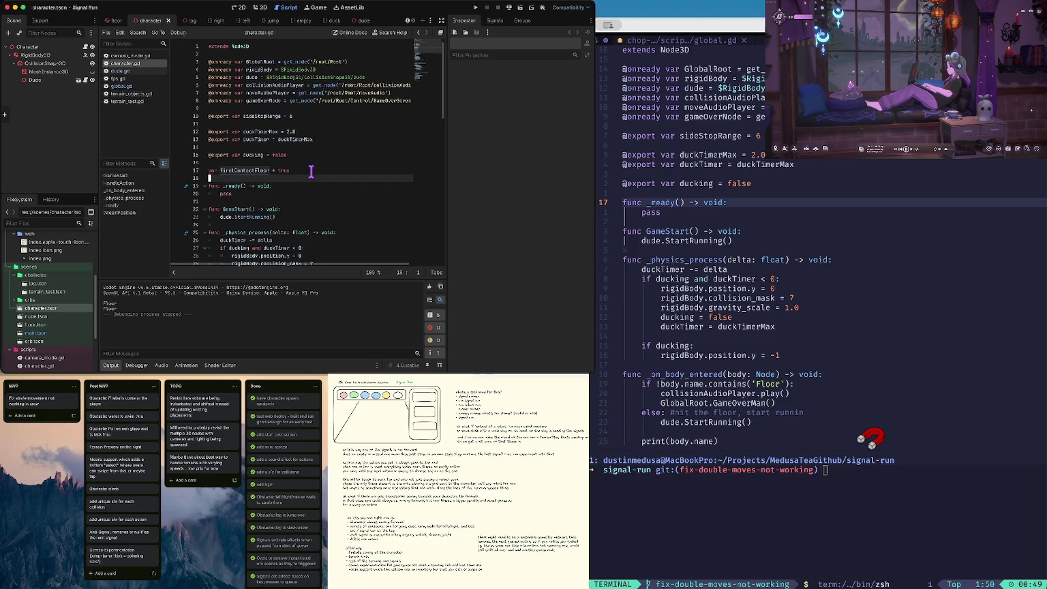
# Step: Run git status in the terminal to list the modified files
pyautogui.press('super+Tab')
pyautogui.write('s')
pyautogui.press('Return')
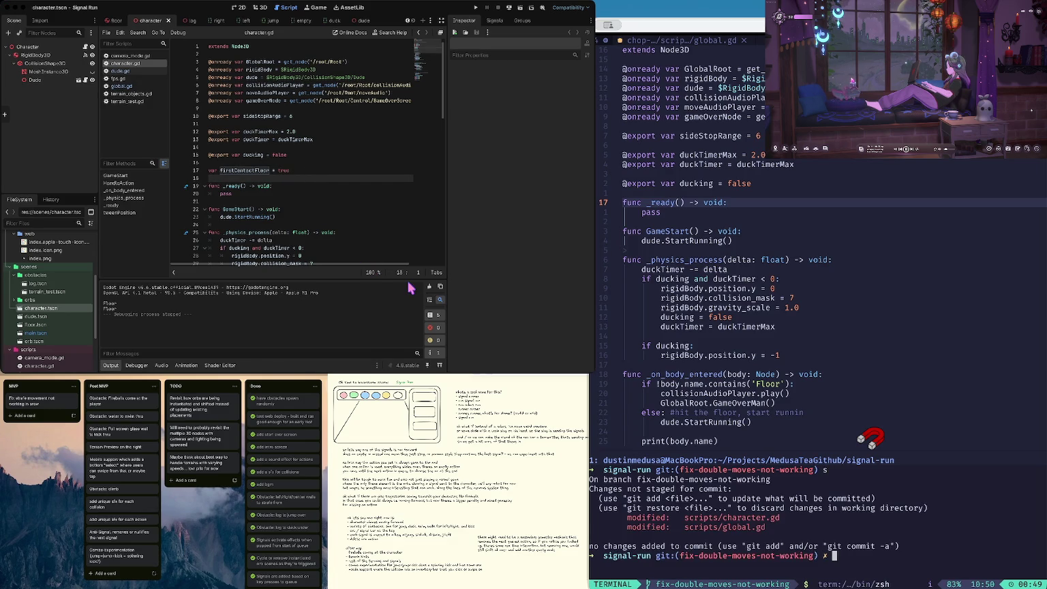
# Step: On main, stage and commit the script changes as 'minor tweak on animation calls', then push
pyautogui.write('co main')
pyautogui.press('Return')
pyautogui.write('a')
pyautogui.press('Return')
pyautogui.write('s')
pyautogui.press('Return')
pyautogui.write('git commi')
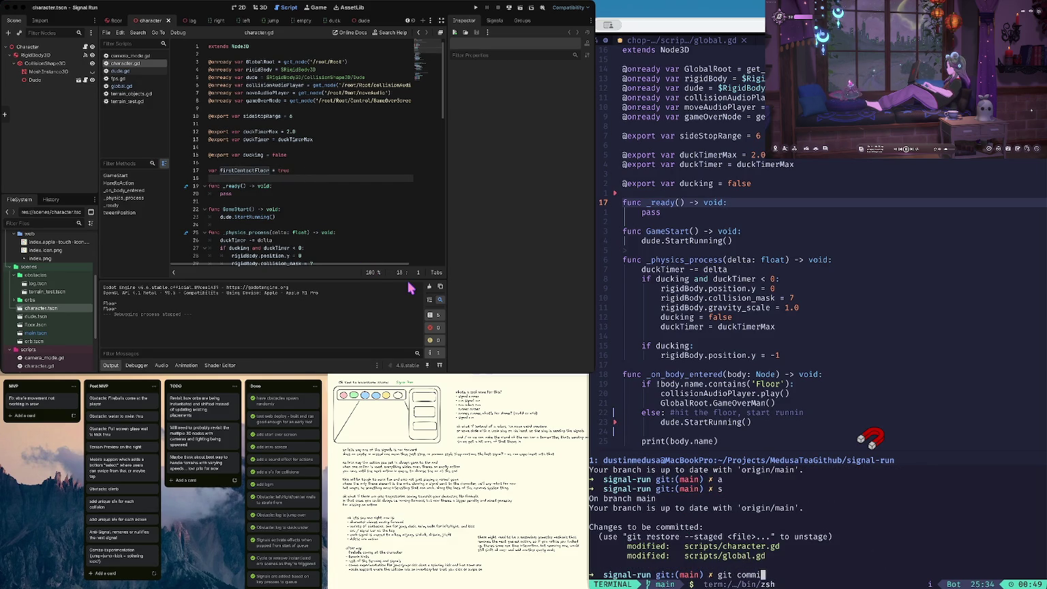
pyautogui.write('t -m "minor twea')
pyautogui.write('k on animation ')
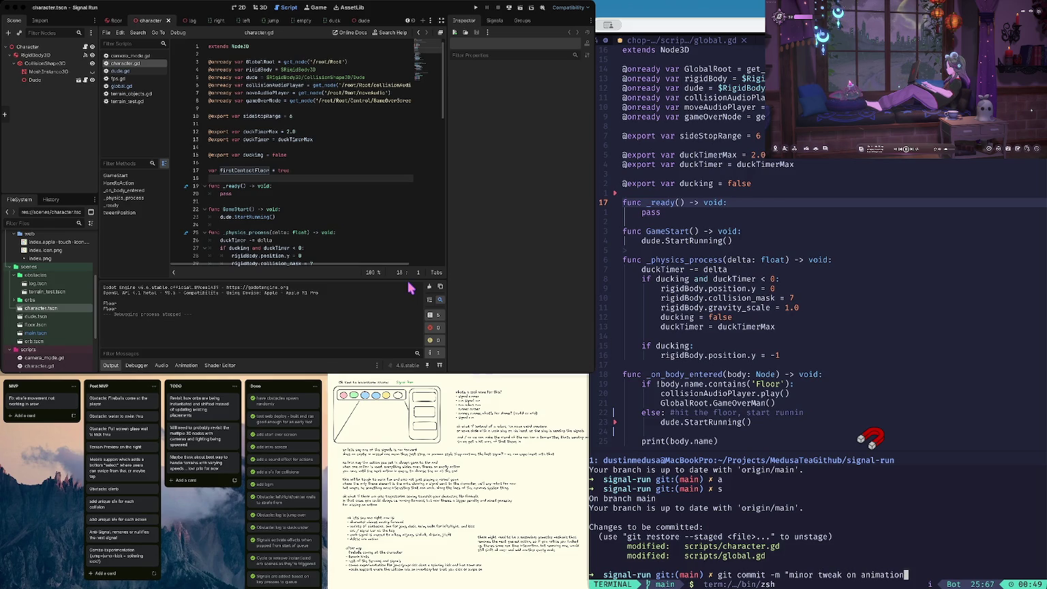
pyautogui.write('calls"')
pyautogui.press('Return')
pyautogui.write('git push')
pyautogui.press('Return')
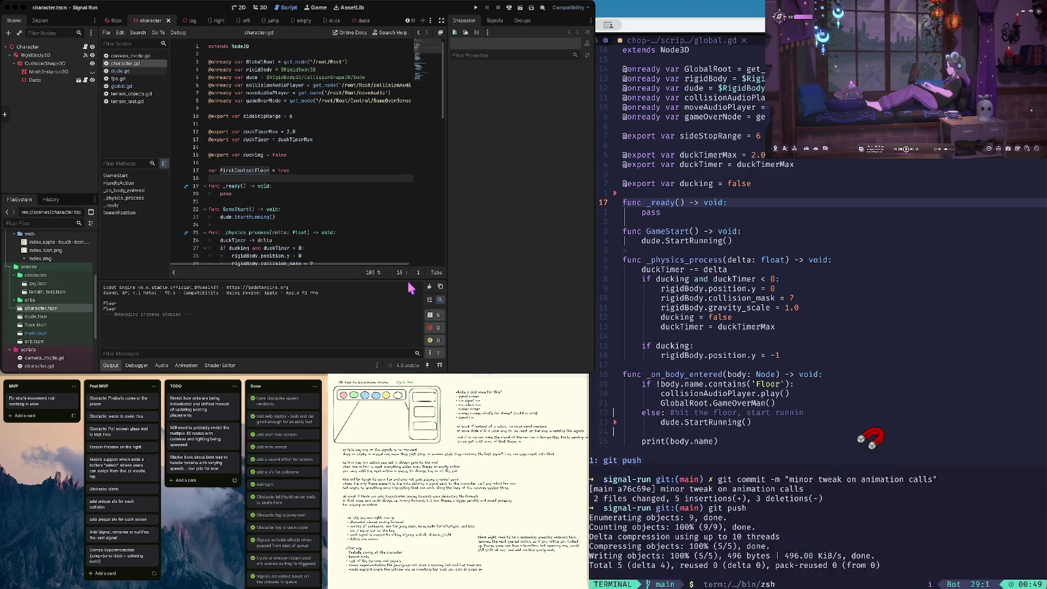
# Step: Interactively rebase fix-double-moves-not-working onto main and review its diff against main
pyautogui.write('co -')
pyautogui.press('Return')
pyautogui.write('gi treb')
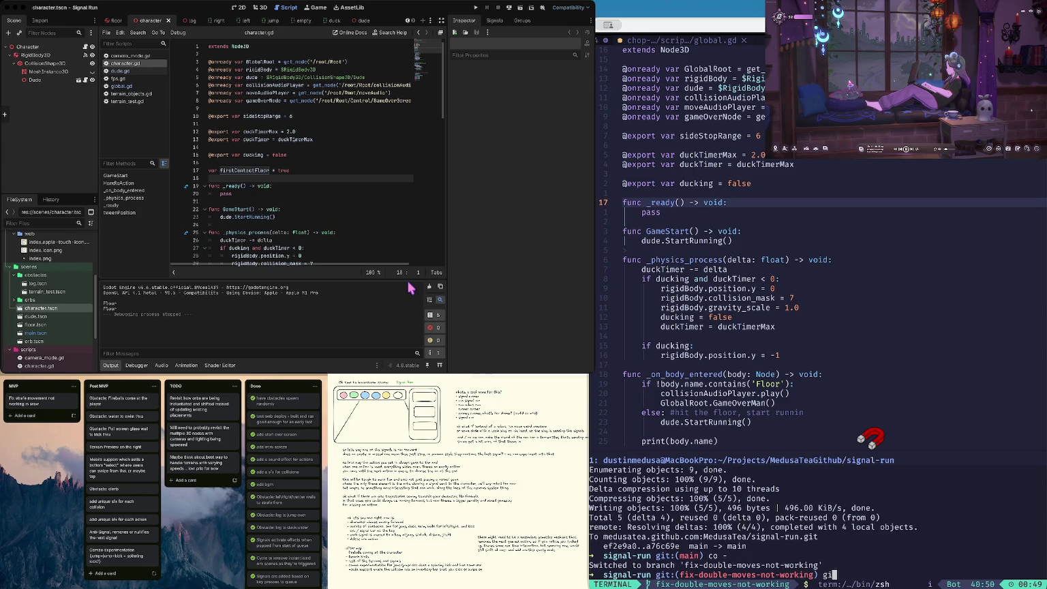
pyautogui.press('BackSpace')
pyautogui.press('BackSpace')
pyautogui.press('BackSpace')
pyautogui.write('t')
pyautogui.press('Up')
pyautogui.press('BackSpace')
pyautogui.press('BackSpace')
pyautogui.press('BackSpace')
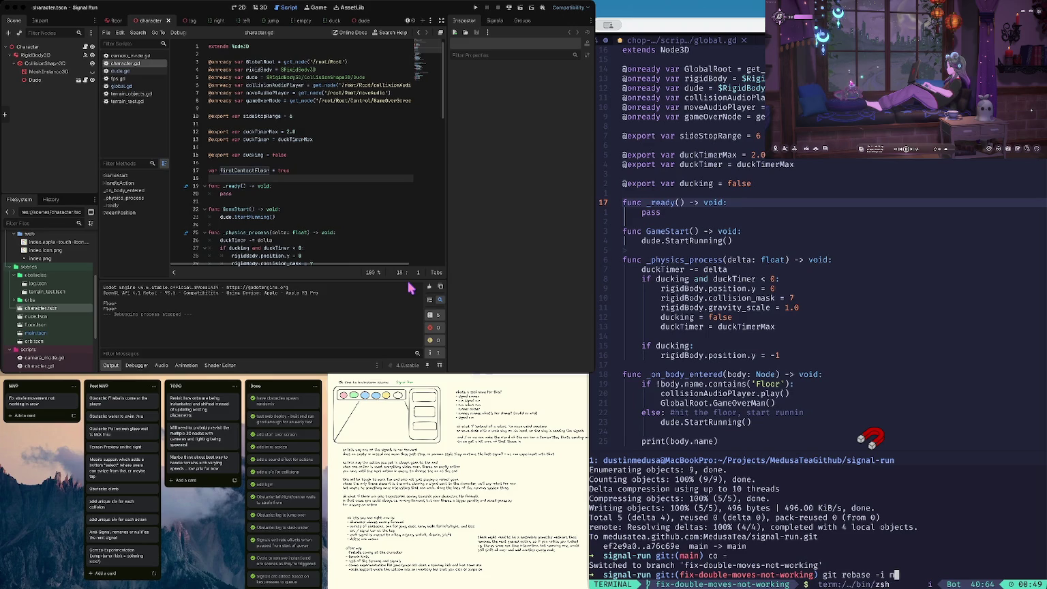
pyautogui.write('main')
pyautogui.press('Return')
pyautogui.write(':wq')
pyautogui.press('Return')
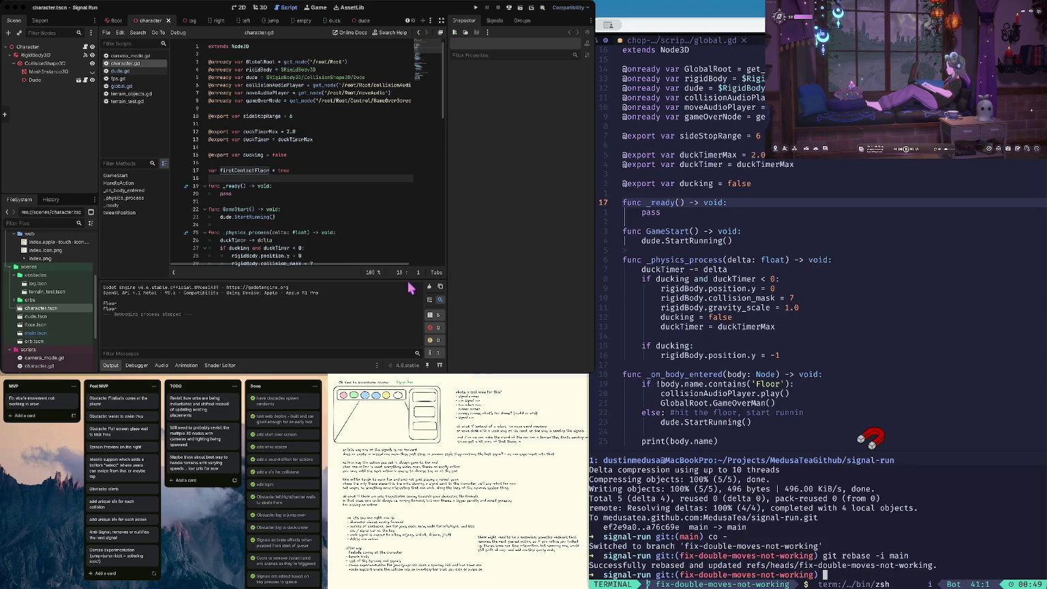
pyautogui.write('gst git diff main')
pyautogui.press('Return')
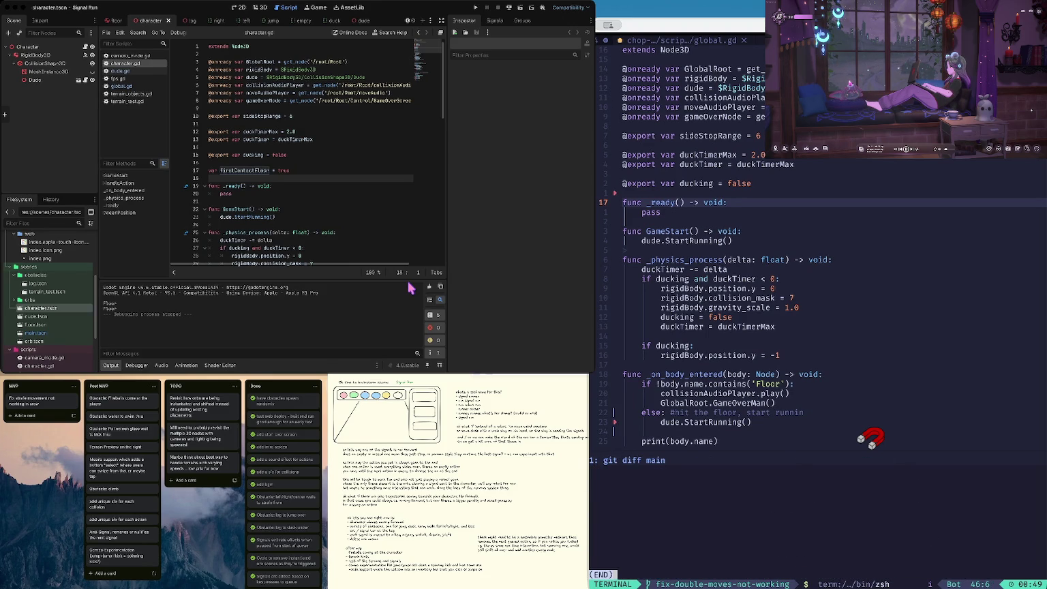
# Step: Close the diff, clear the terminal and reload the rebased character.gd in Neovim
pyautogui.press('q')
pyautogui.hotkey('ctrl', 'l')
pyautogui.hotkey('ctrl', 'w')
pyautogui.press('k')
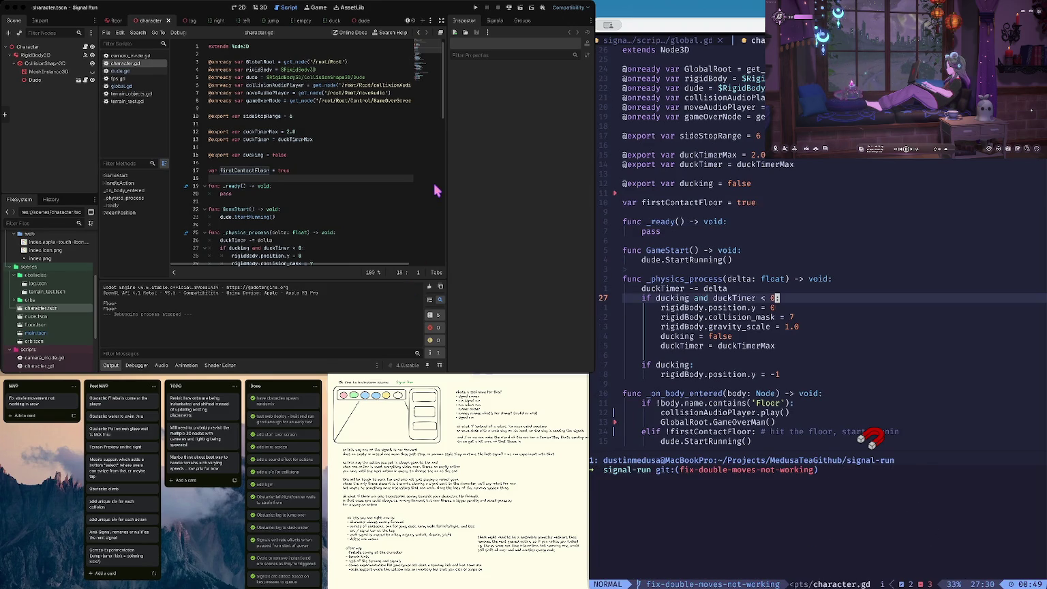
# Step: From Godot's script editor, launch Signal Run to retest the firstContactFloor fix
pyautogui.click(389, 129)
pyautogui.click(386, 124)
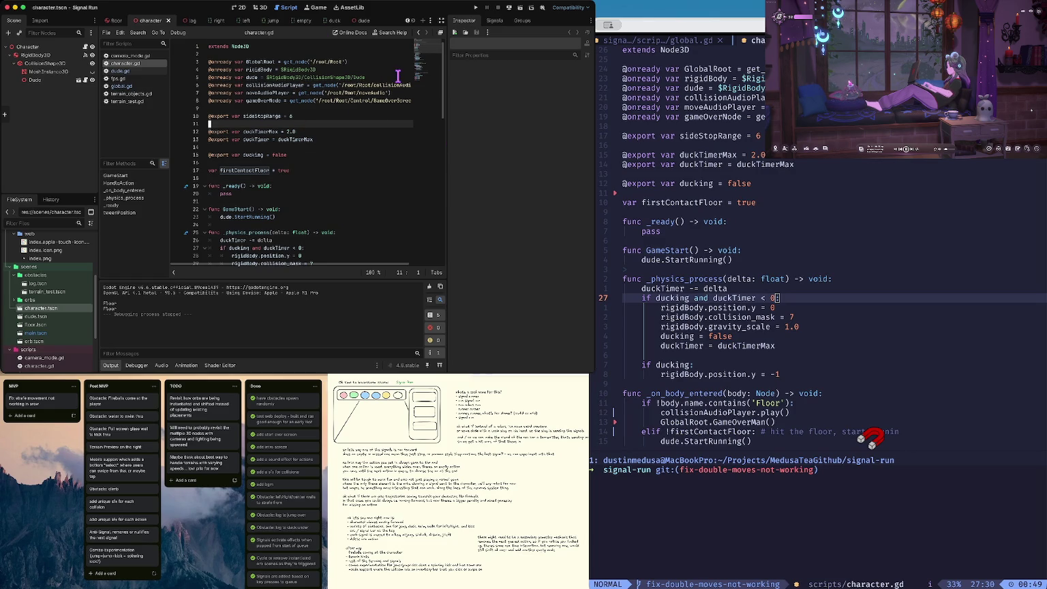
pyautogui.press('super+b')
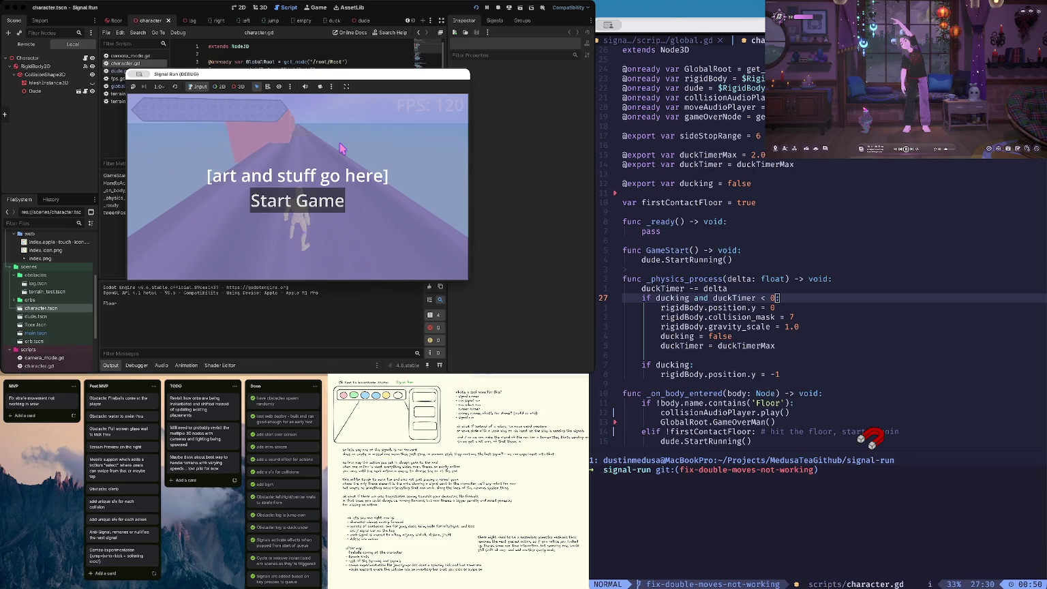
# Step: Play two test runs through Go Again, move the game window aside, and show the 3D workspace
pyautogui.click(331, 195)
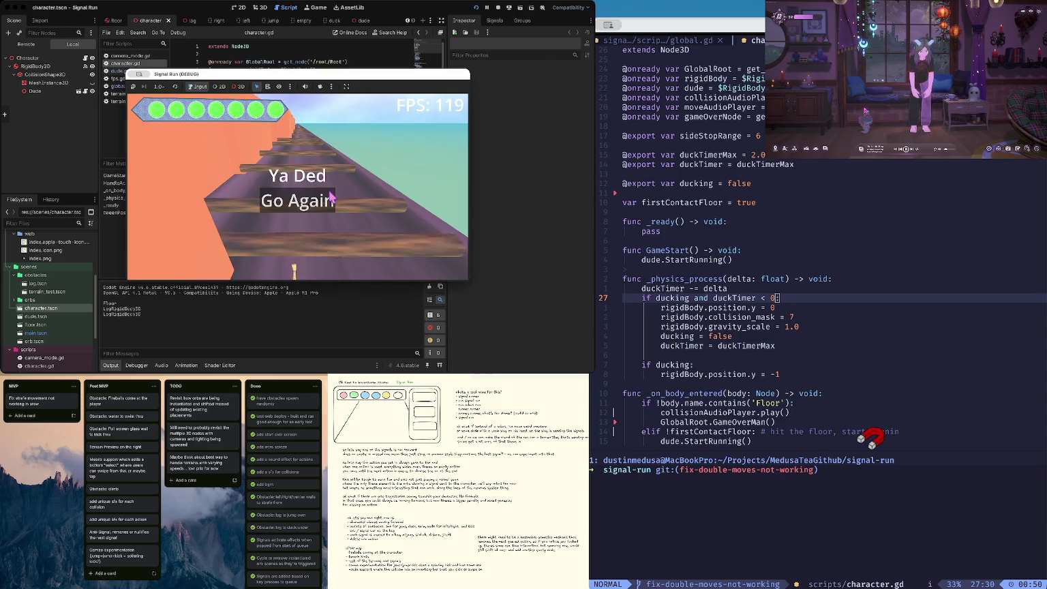
pyautogui.click(331, 197)
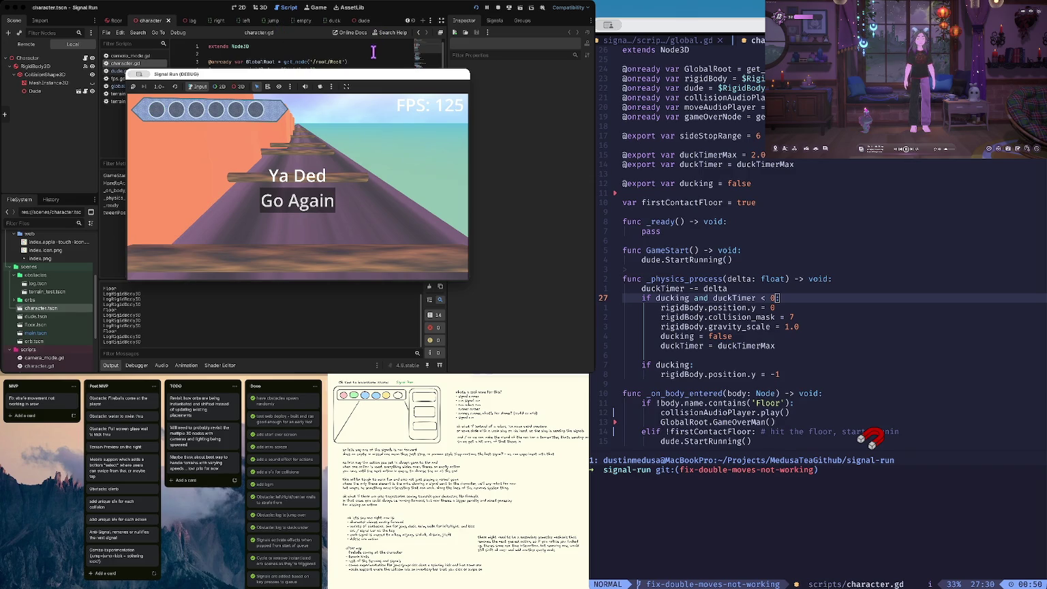
pyautogui.moveTo(373, 76); pyautogui.dragTo(259, 162)
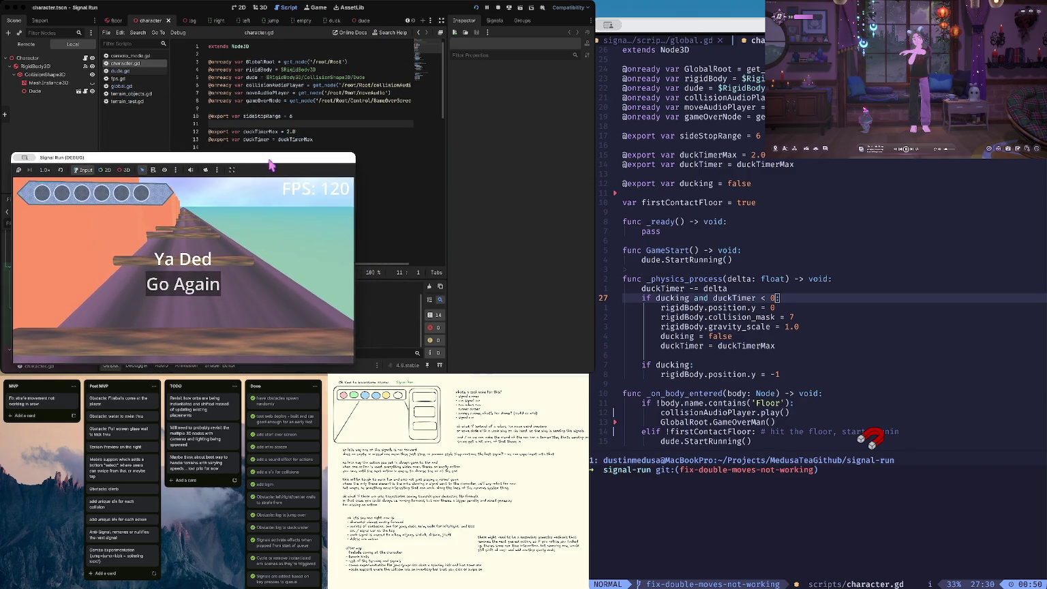
pyautogui.click(262, 7)
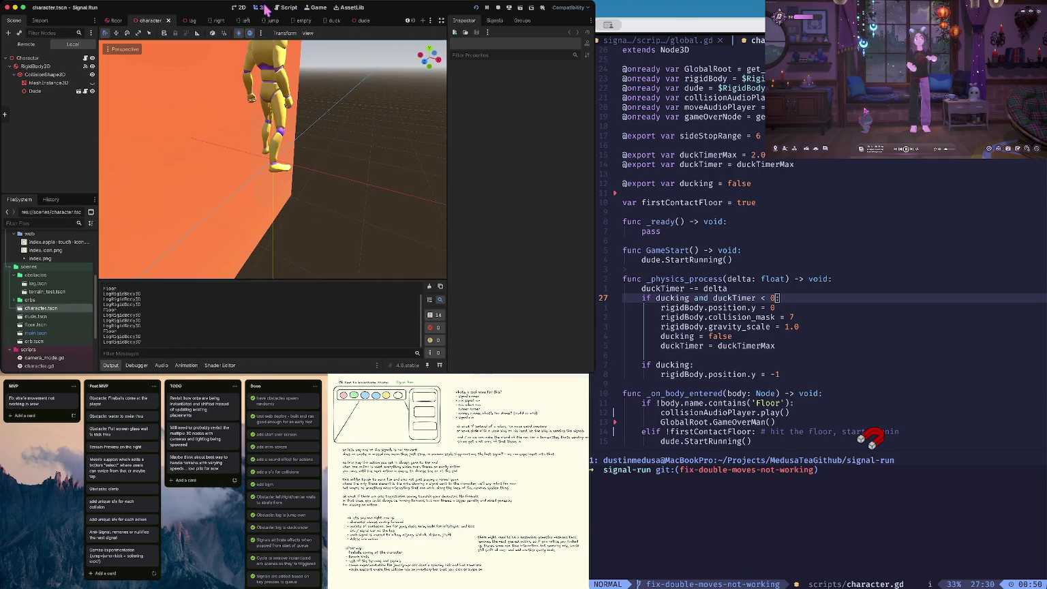
# Step: Orbit the 3D view, open main.tscn from the FileSystem dock, then quit the editor with Cmd+Q
pyautogui.moveTo(325, 96)
pyautogui.mouseDown()
pyautogui.moveTo(369, 109)
pyautogui.moveTo(325, 96)
pyautogui.mouseUp()
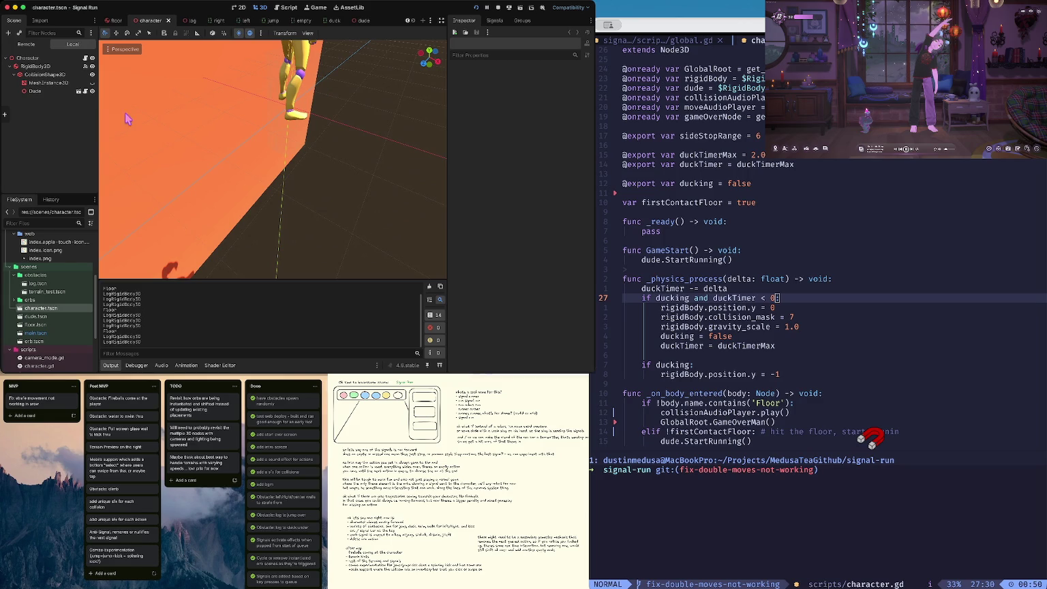
pyautogui.doubleClick(38, 333)
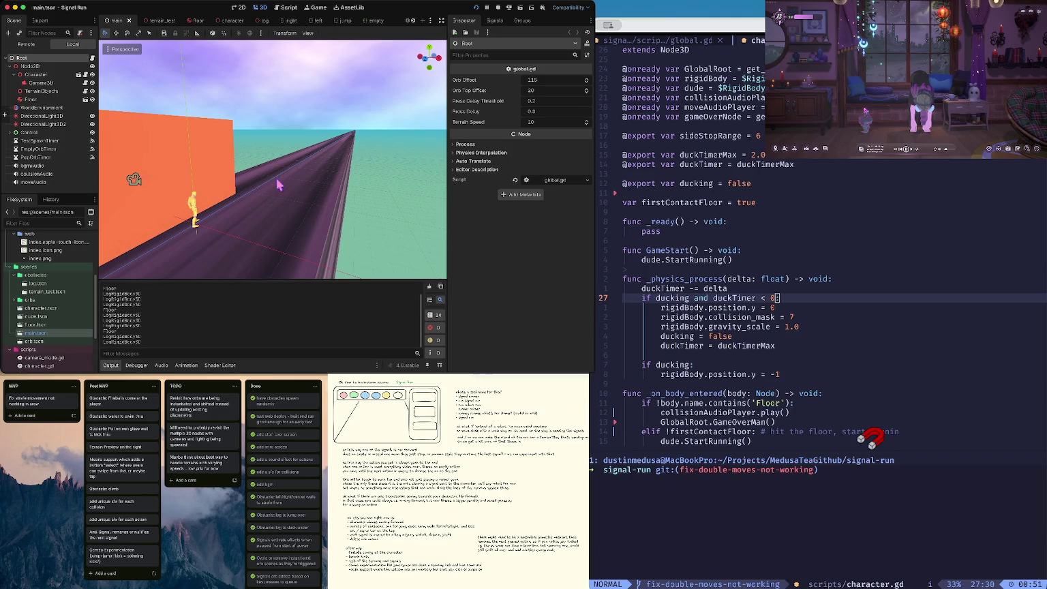
pyautogui.press('super+q')
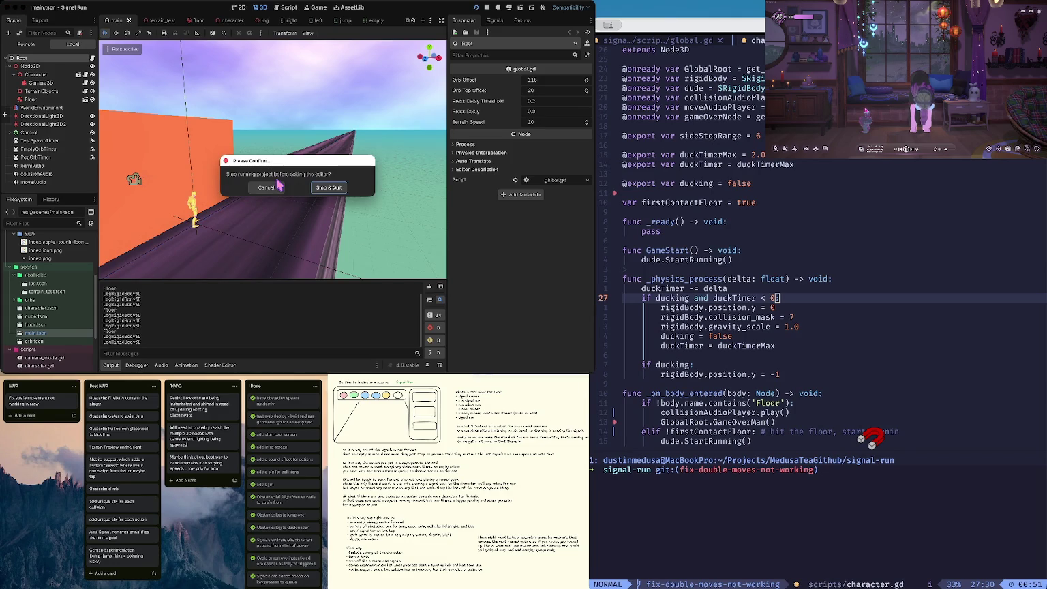
# Step: Choose Stop & Quit, then reopen Signal Run from the Project Manager
pyautogui.click(330, 189)
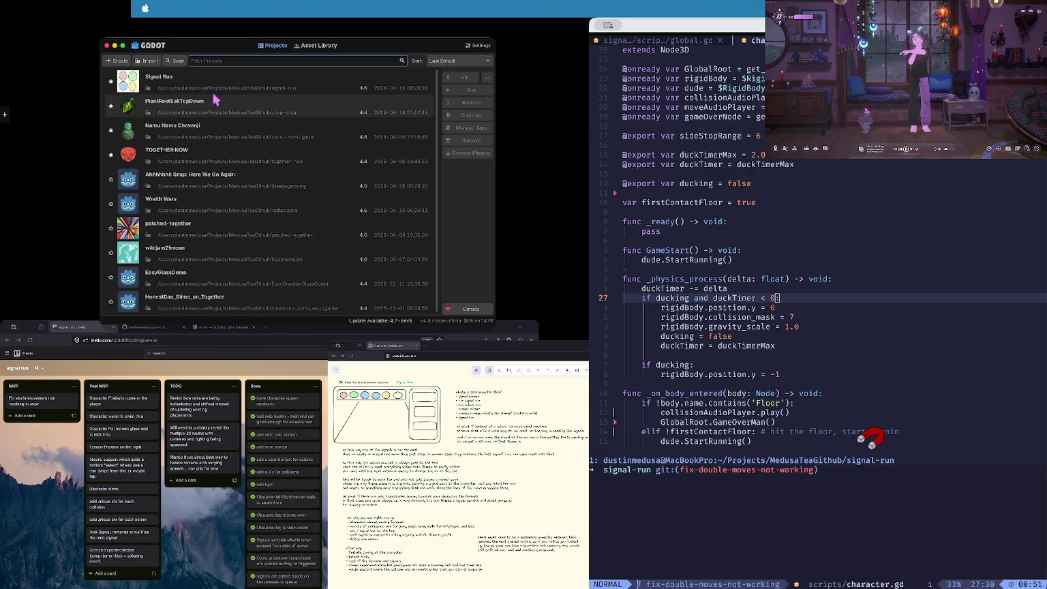
pyautogui.doubleClick(212, 85)
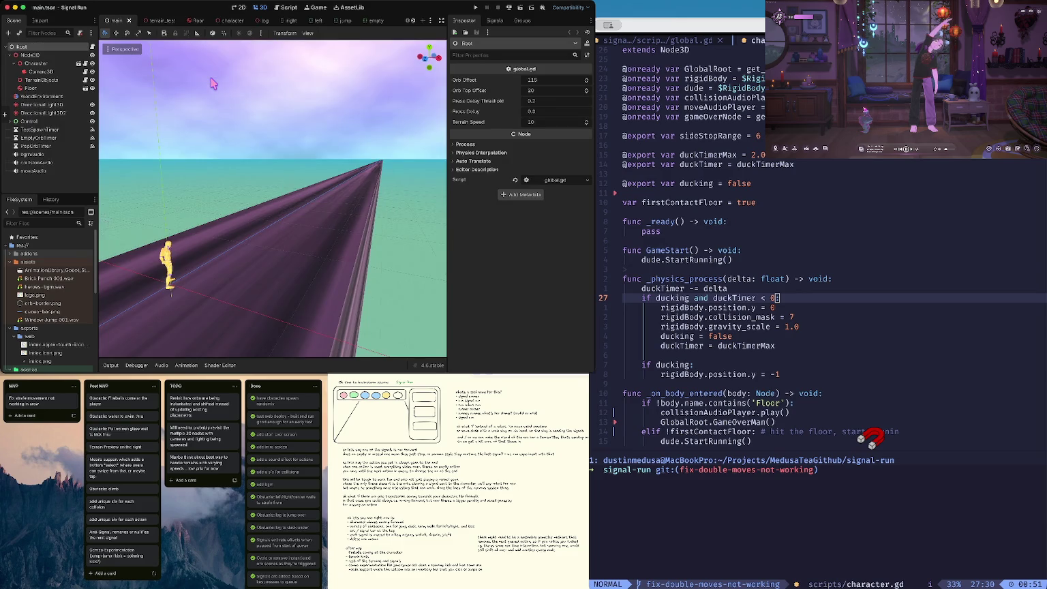
# Step: Orbit and zoom the main scene view to frame the character at the track start
pyautogui.moveTo(229, 155)
pyautogui.mouseDown()
pyautogui.moveTo(175, 201)
pyautogui.moveTo(259, 218)
pyautogui.moveTo(231, 236)
pyautogui.mouseUp()
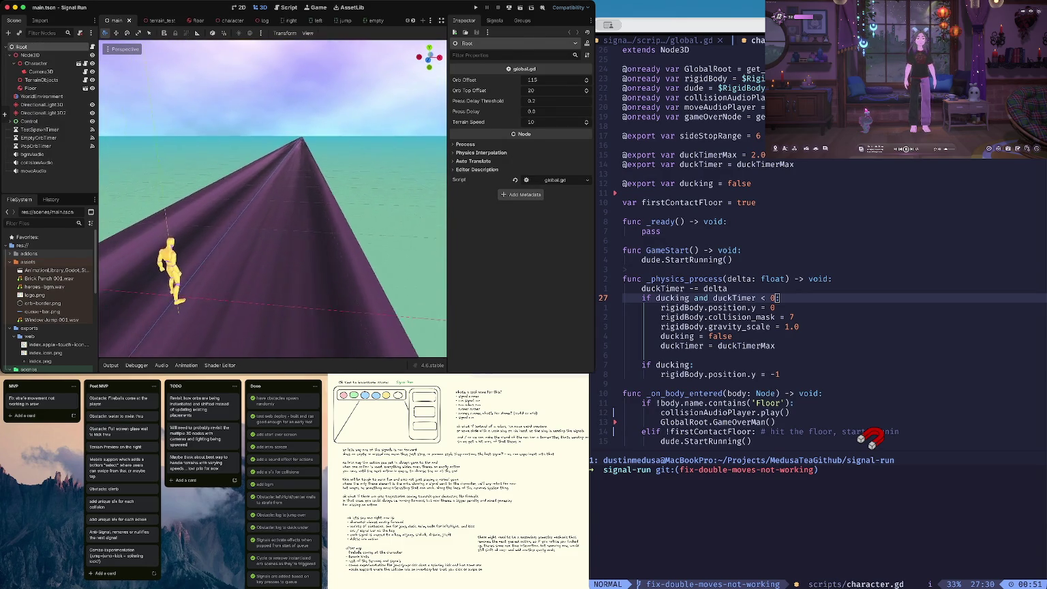
pyautogui.scroll(5, 273, 197)
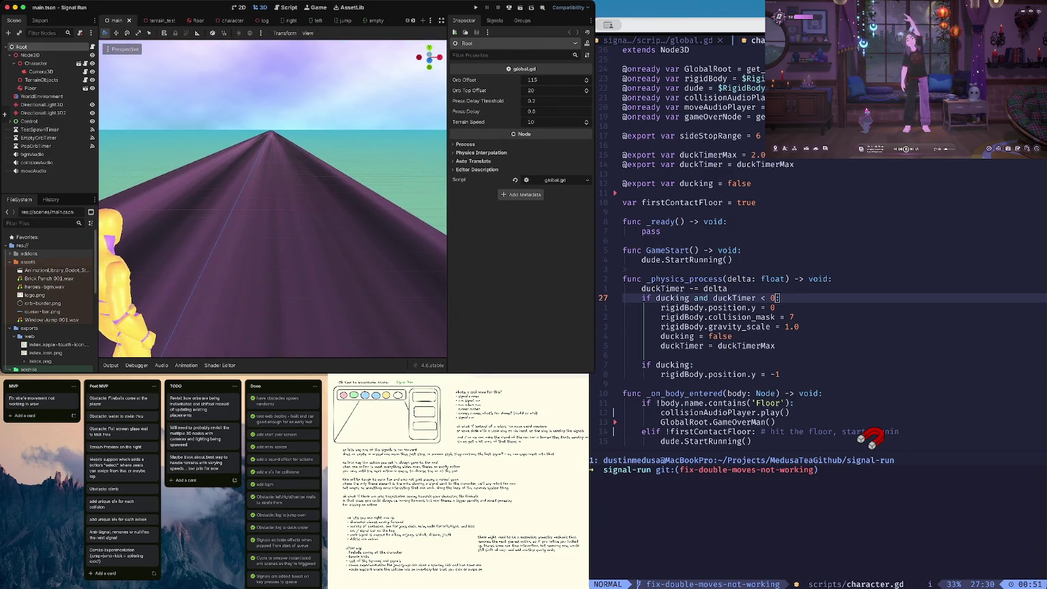
pyautogui.scroll(-5, 273, 198)
pyautogui.moveTo(273, 198)
pyautogui.mouseDown()
pyautogui.moveTo(259, 204)
pyautogui.moveTo(273, 191)
pyautogui.moveTo(277, 208)
pyautogui.moveTo(470, 260)
pyautogui.mouseUp()
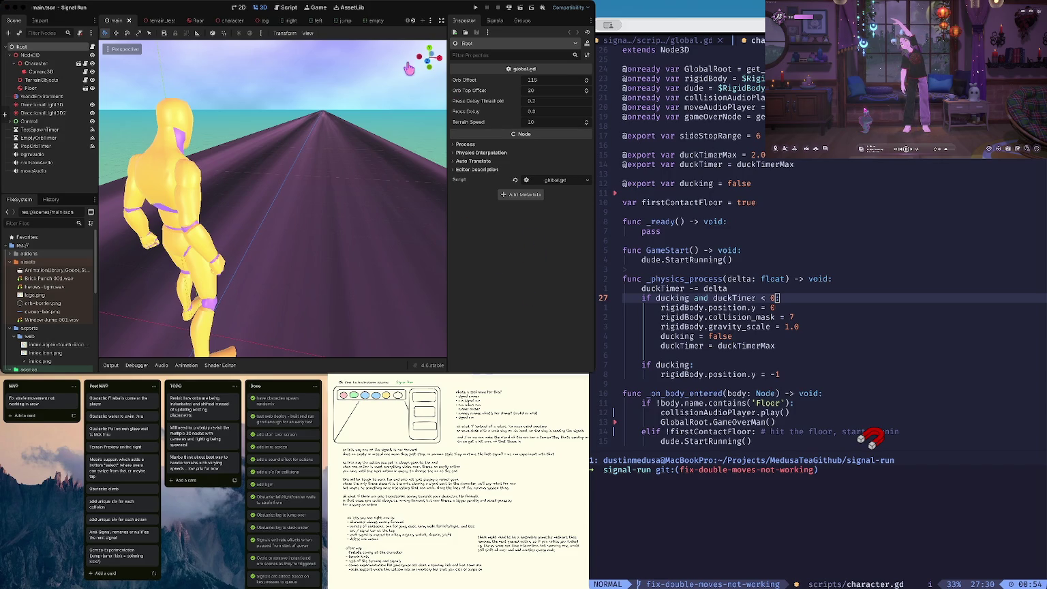
pyautogui.hotkey('ctrl', 'Up')
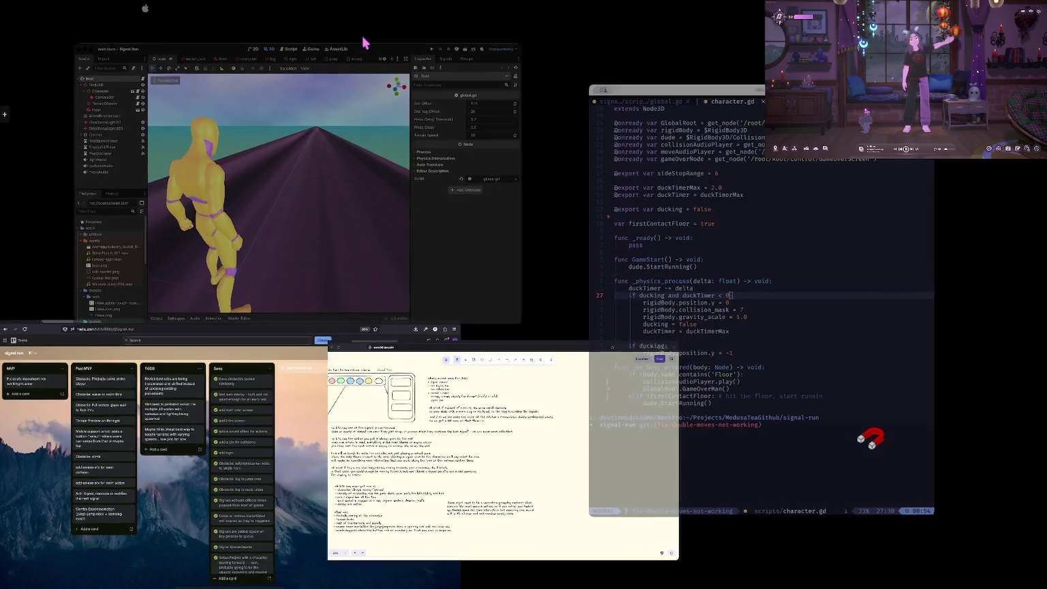
pyautogui.click(364, 43)
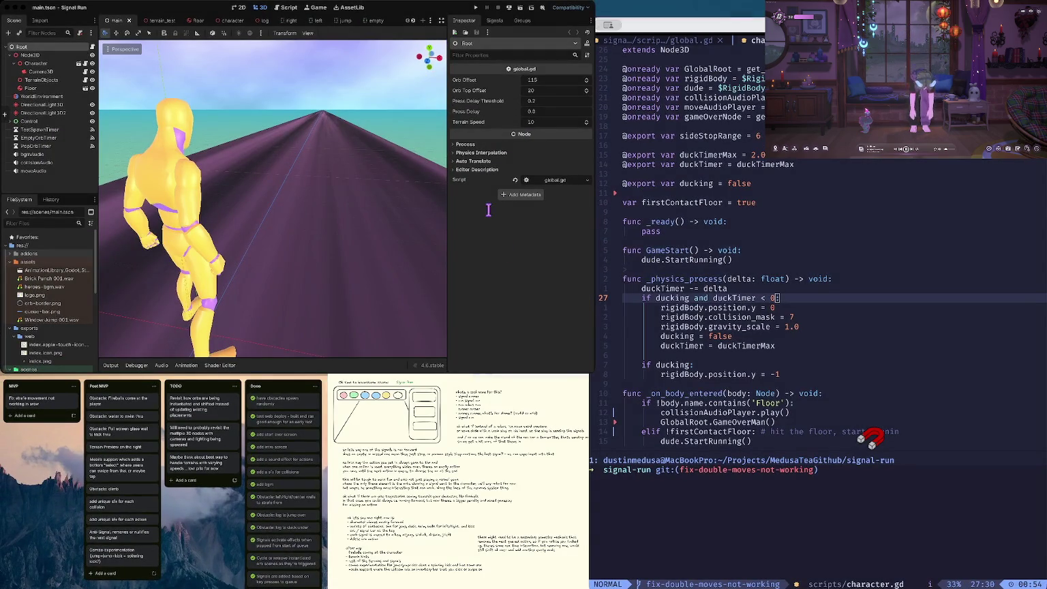